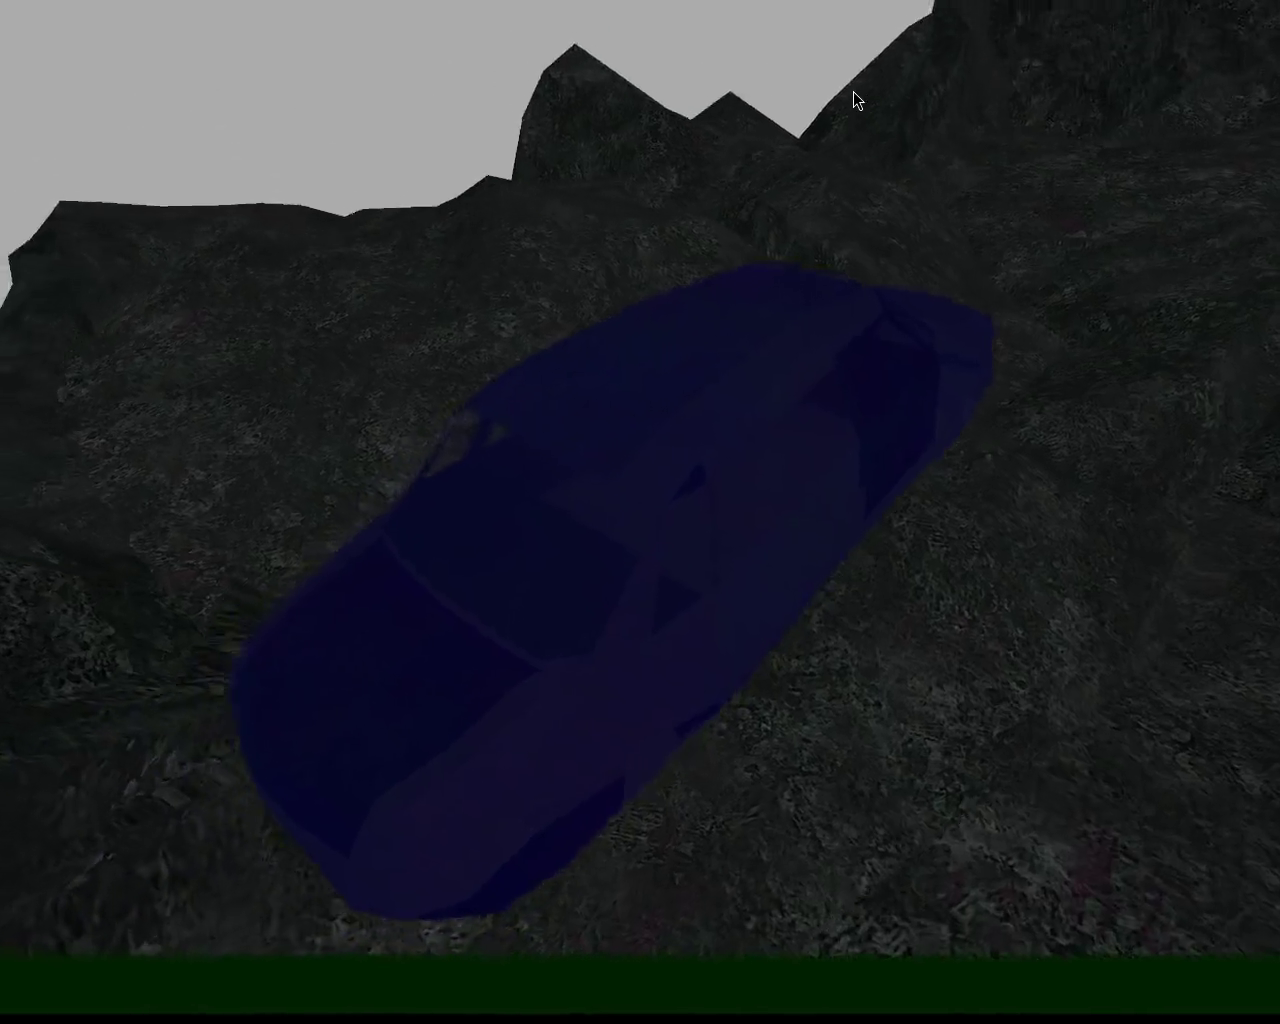
Tilt the camera down over the car and drive it across the textured terrain
{"action": "left_click_drag", "start_coordinate": [853, 91], "coordinate": [724, 870]}
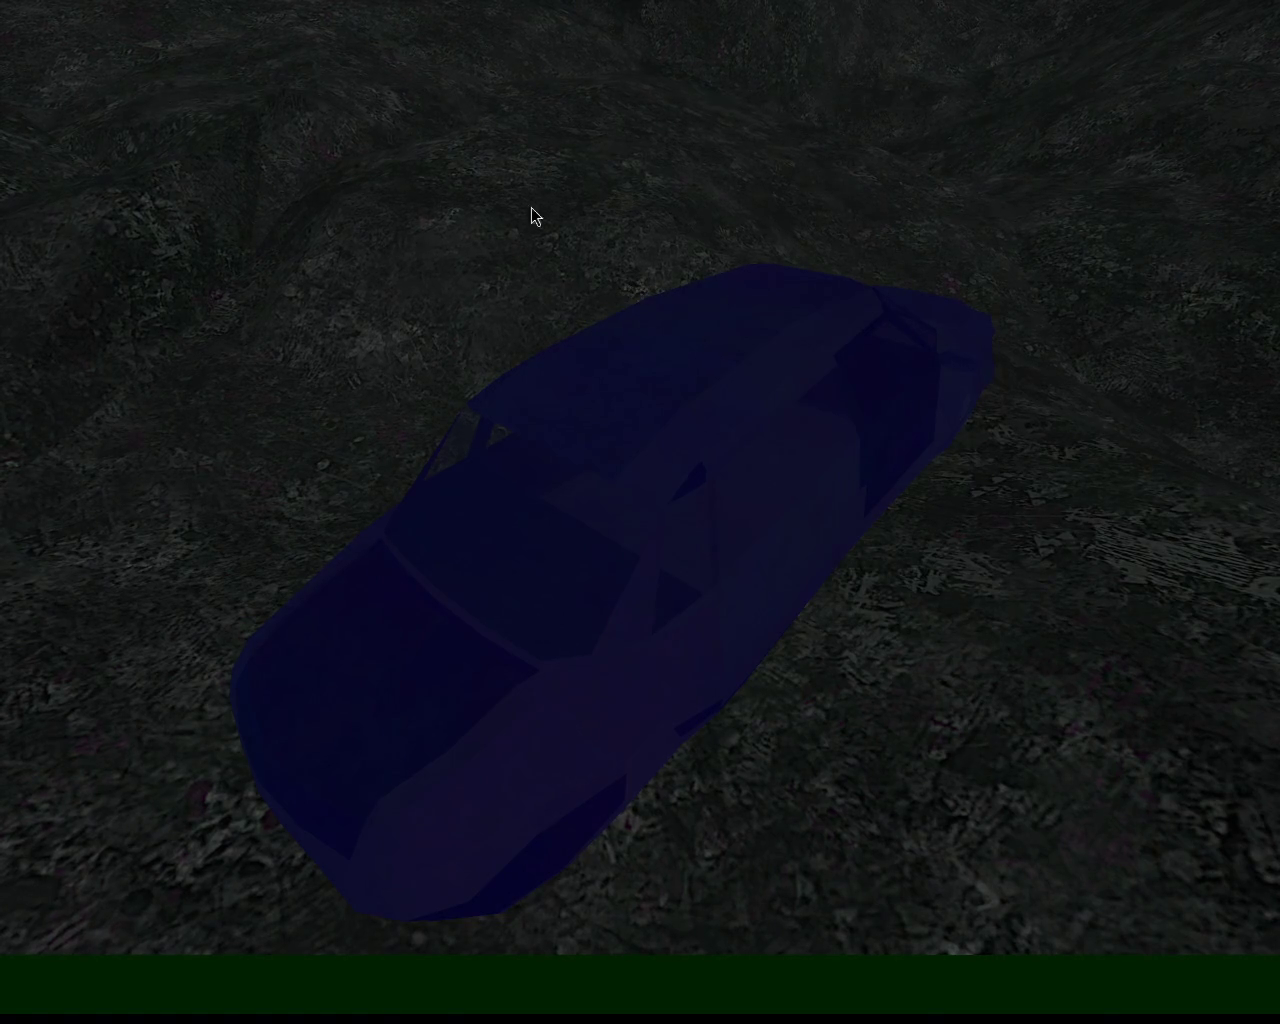
{"action": "key", "text": "Up"}
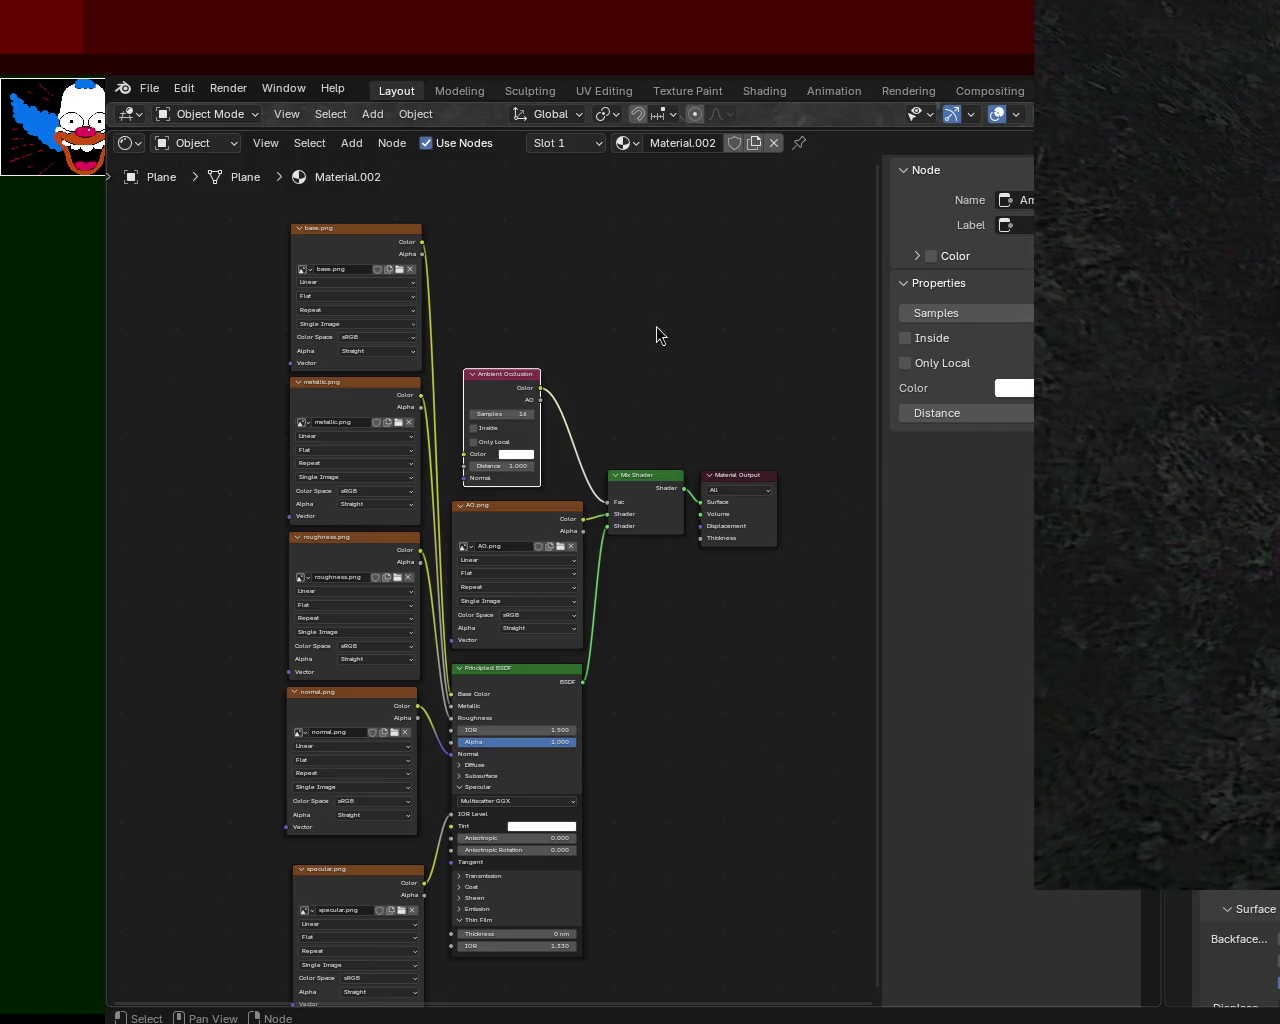
Reposition the specular.png node just below the other image textures, then select metallic.png
{"action": "middle_click_drag", "start_coordinate": [234, 643], "coordinate": [270, 601]}
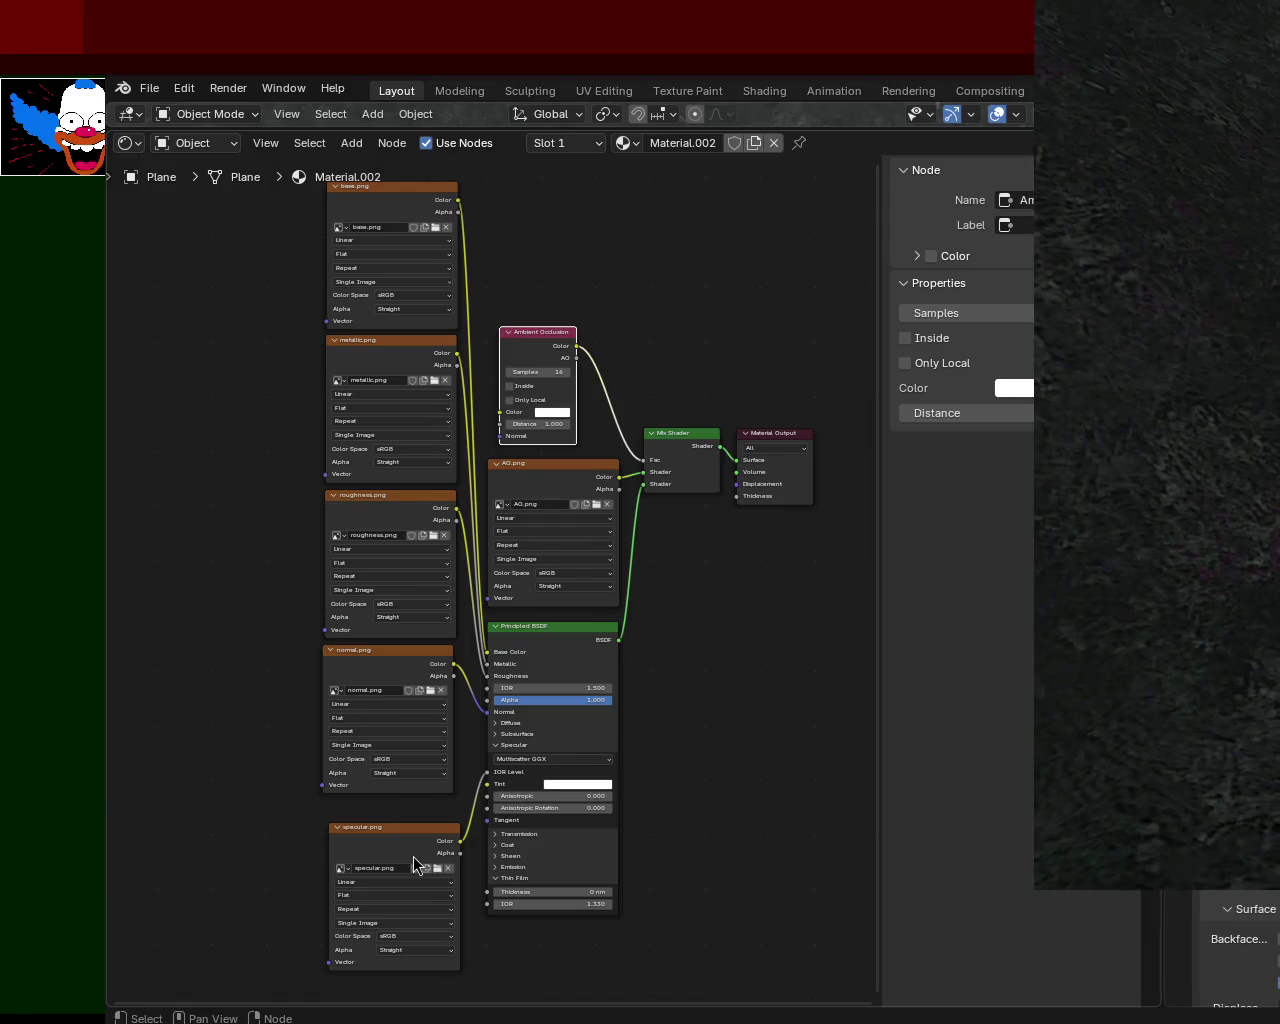
{"action": "mouse_move", "coordinate": [406, 854]}
{"action": "left_mouse_down"}
{"action": "mouse_move", "coordinate": [425, 830]}
{"action": "mouse_move", "coordinate": [386, 823]}
{"action": "mouse_move", "coordinate": [400, 820]}
{"action": "left_mouse_up"}
{"action": "middle_click_drag", "start_coordinate": [203, 514], "coordinate": [183, 520]}
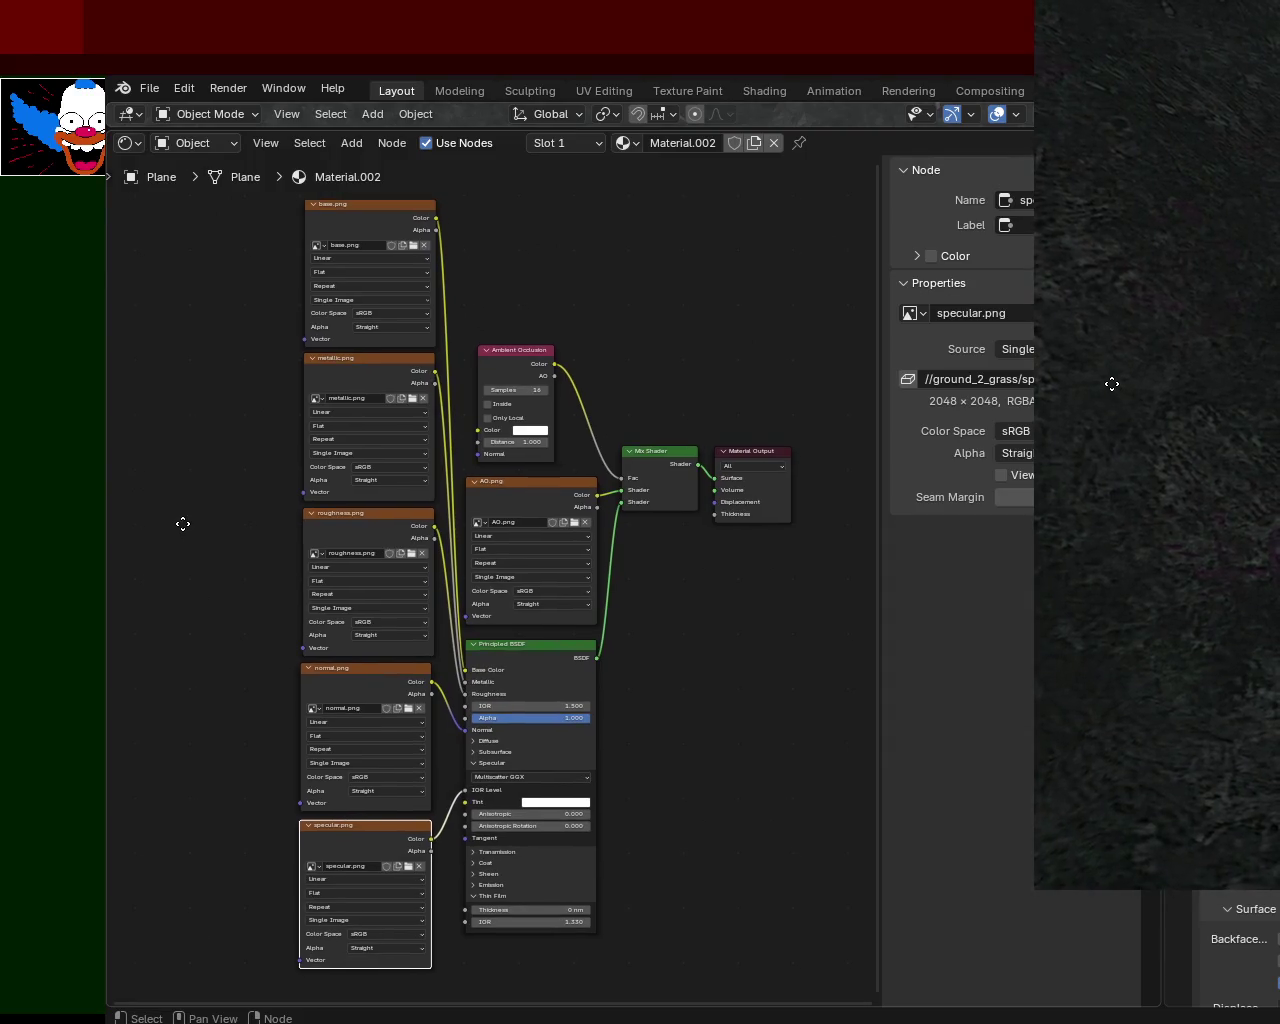
{"action": "middle_click_drag", "start_coordinate": [648, 275], "coordinate": [721, 281]}
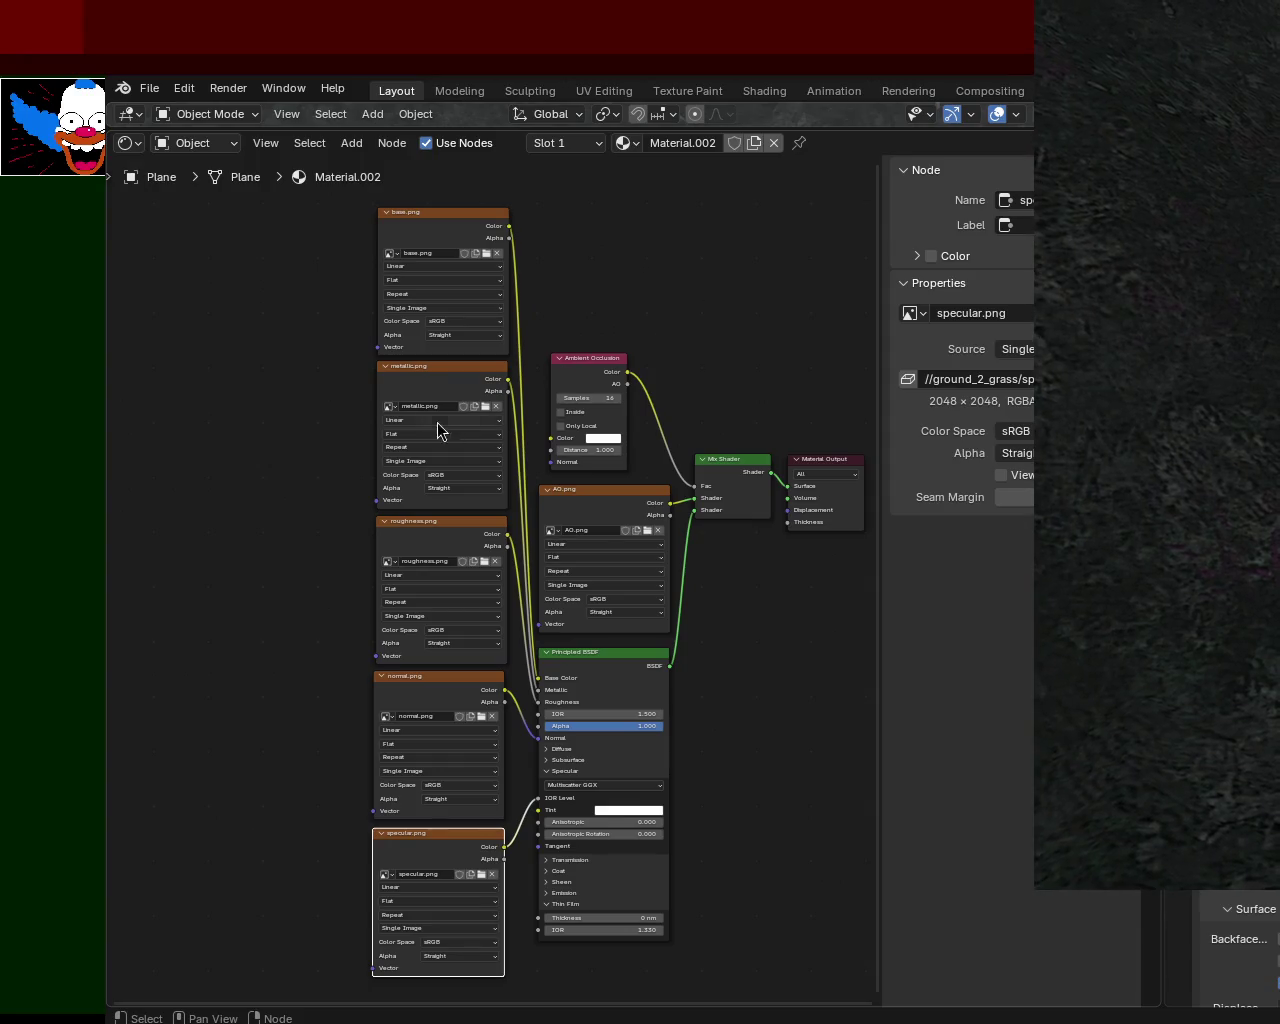
{"action": "left_click", "coordinate": [478, 377]}
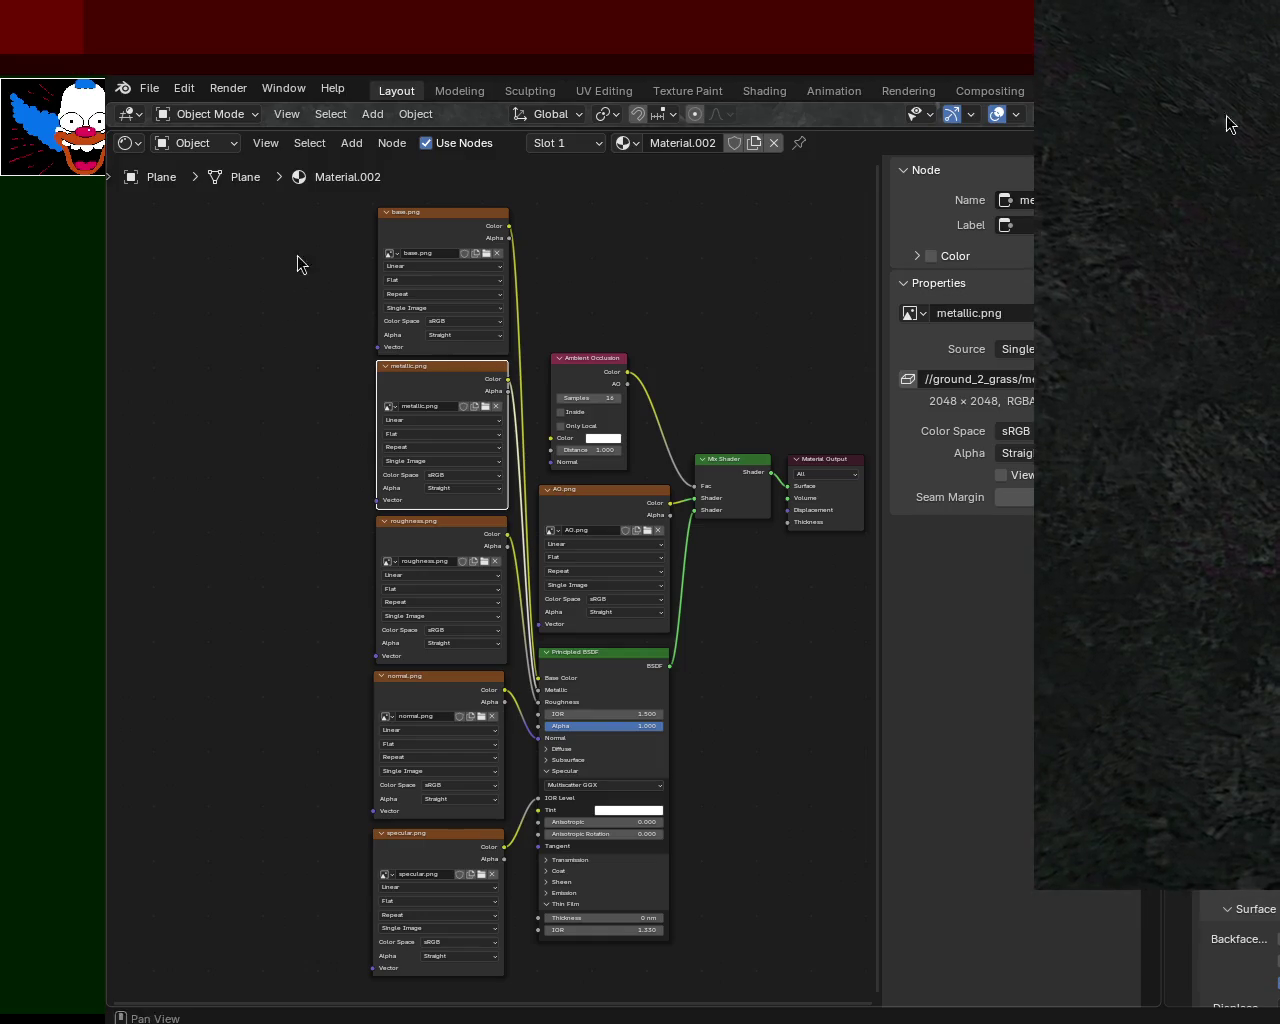
Nudge the Material.002 node graph view slightly to the right
{"action": "mouse_move", "coordinate": [751, 791]}
{"action": "middle_mouse_down"}
{"action": "mouse_move", "coordinate": [773, 797]}
{"action": "mouse_move", "coordinate": [760, 799]}
{"action": "middle_mouse_up"}
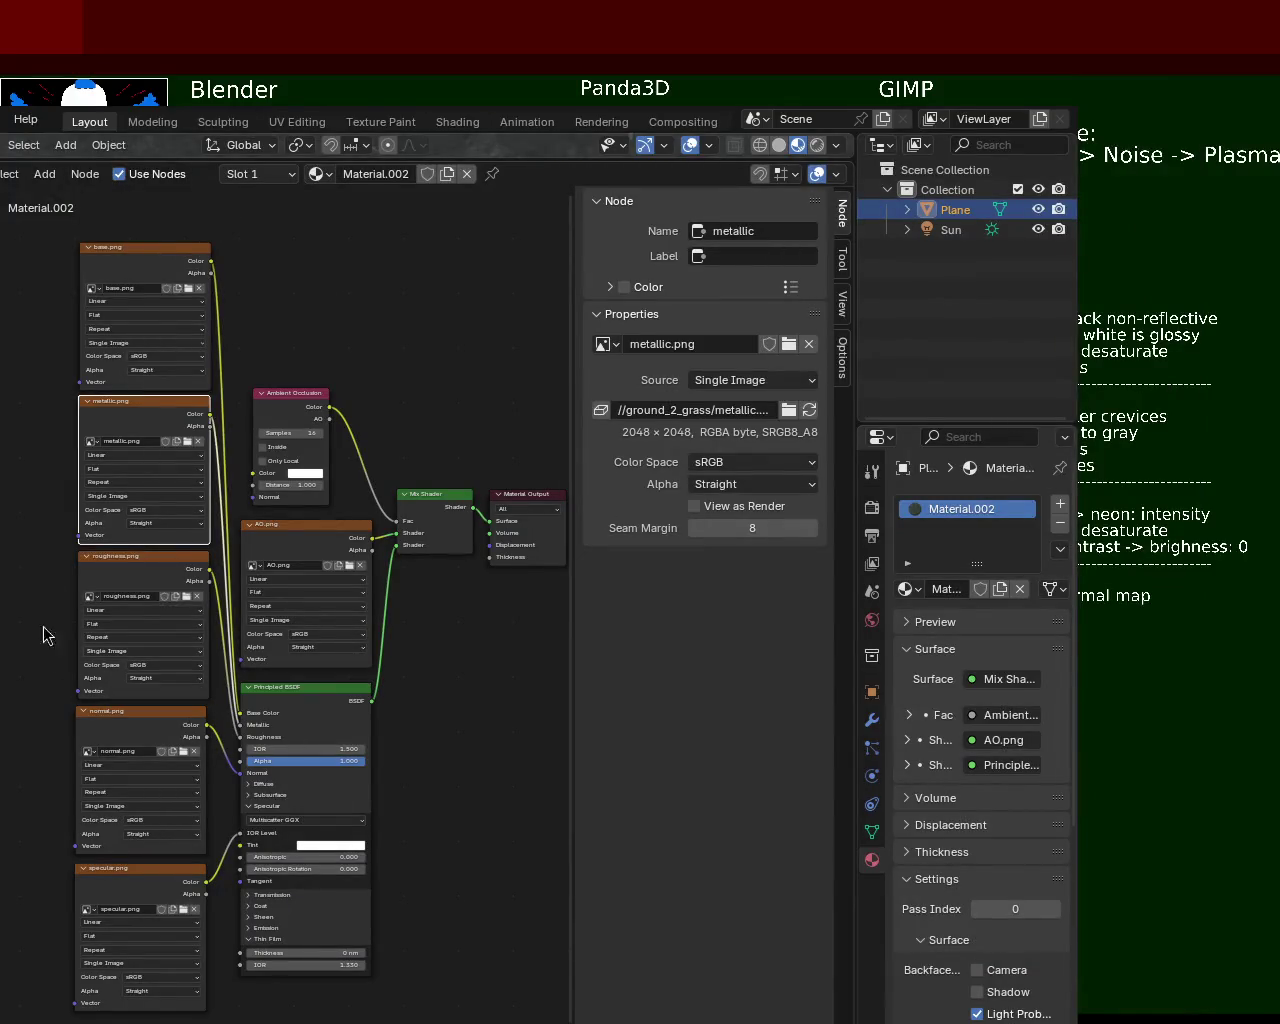
Review the base, metallic, roughness, normal, AO and Ambient Occlusion node settings, then launch the preview
{"action": "left_click", "coordinate": [170, 293]}
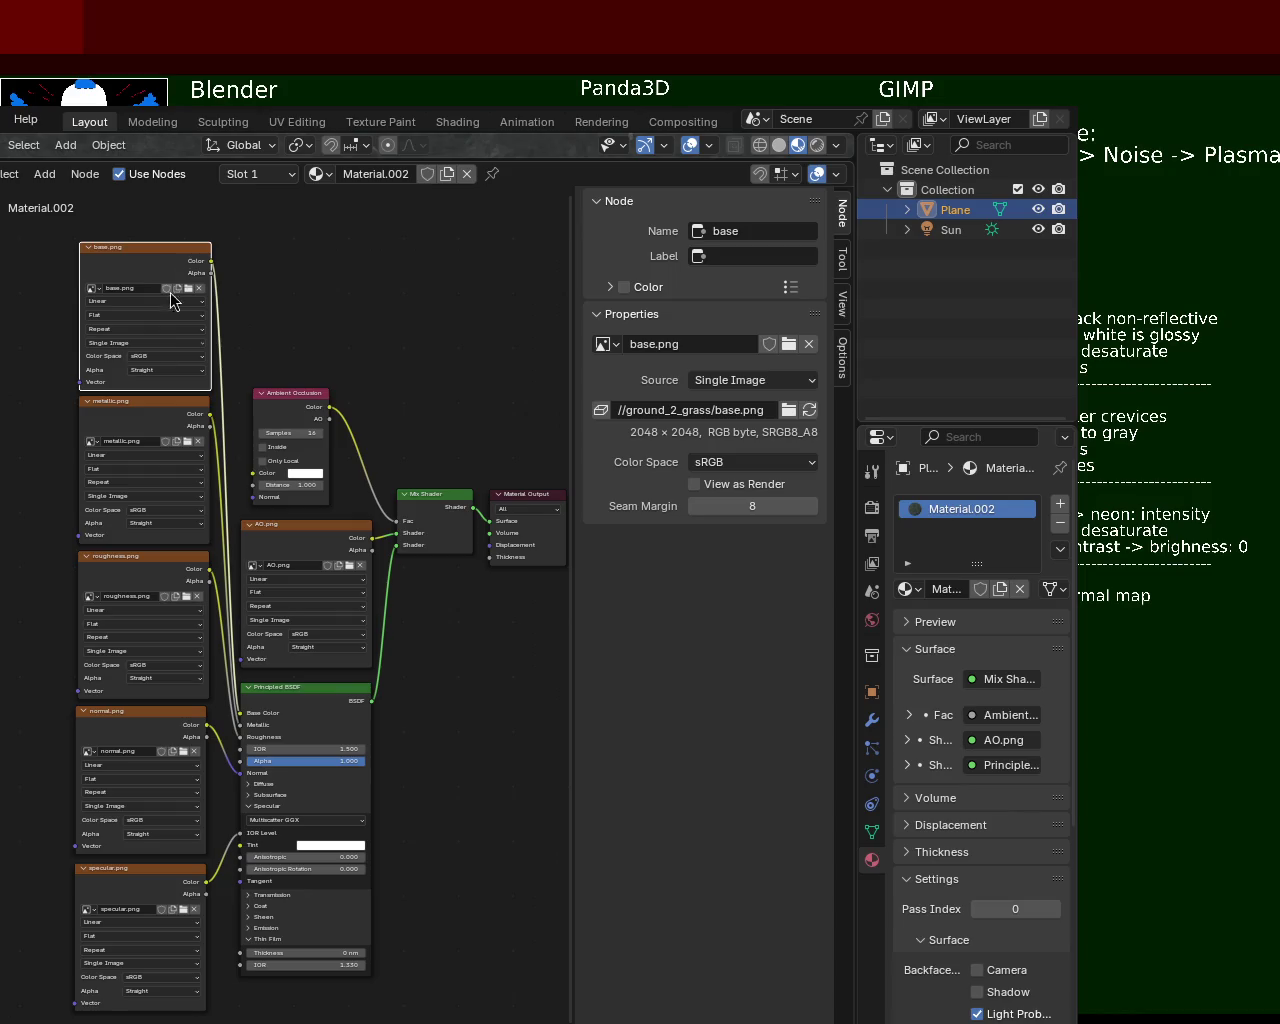
{"action": "left_click", "coordinate": [143, 416]}
{"action": "left_click", "coordinate": [146, 565]}
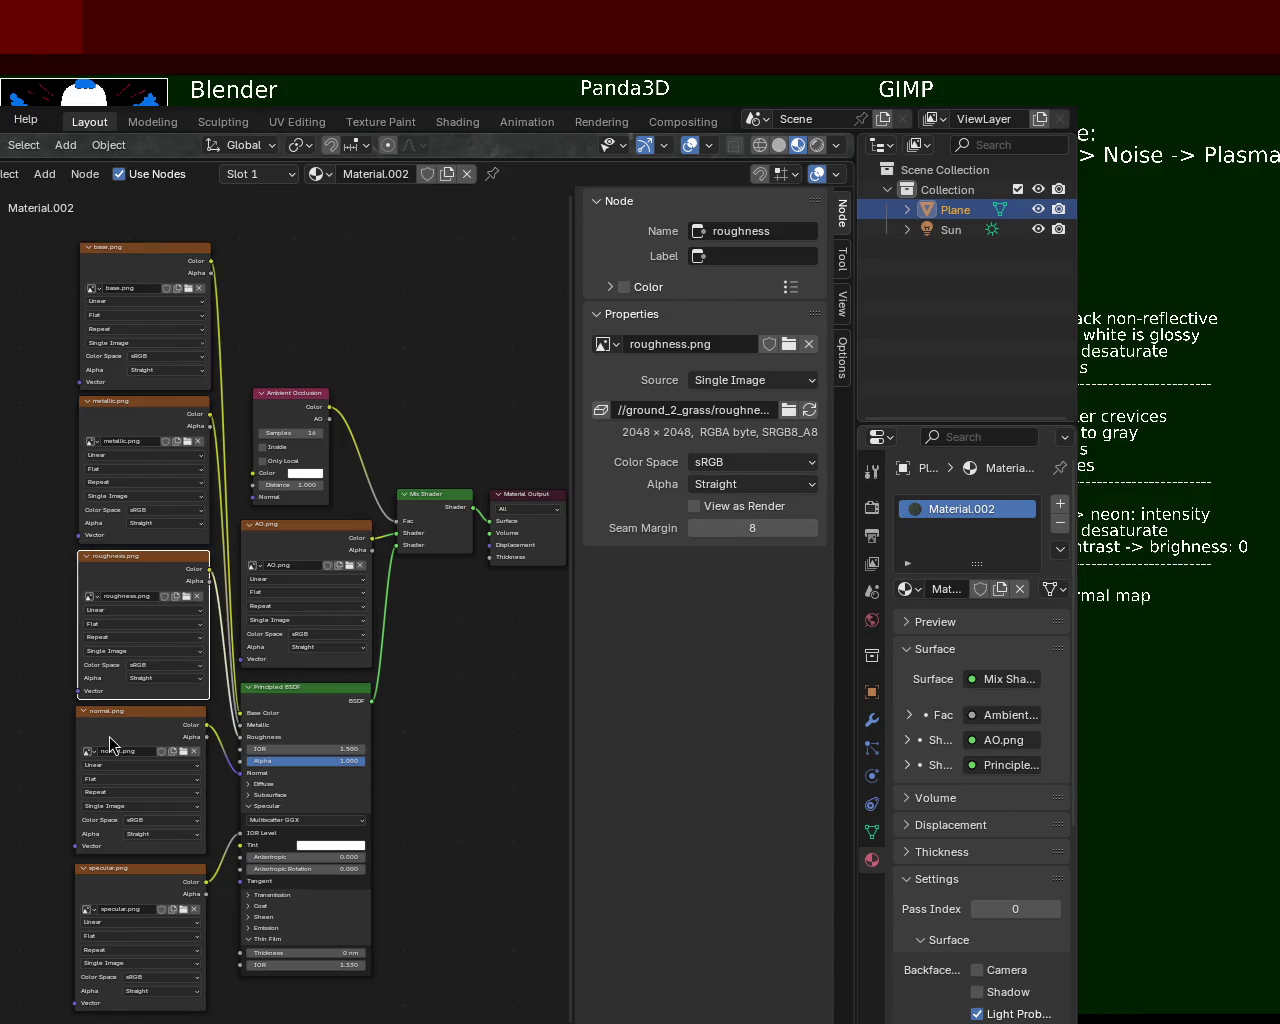
{"action": "left_click", "coordinate": [148, 712]}
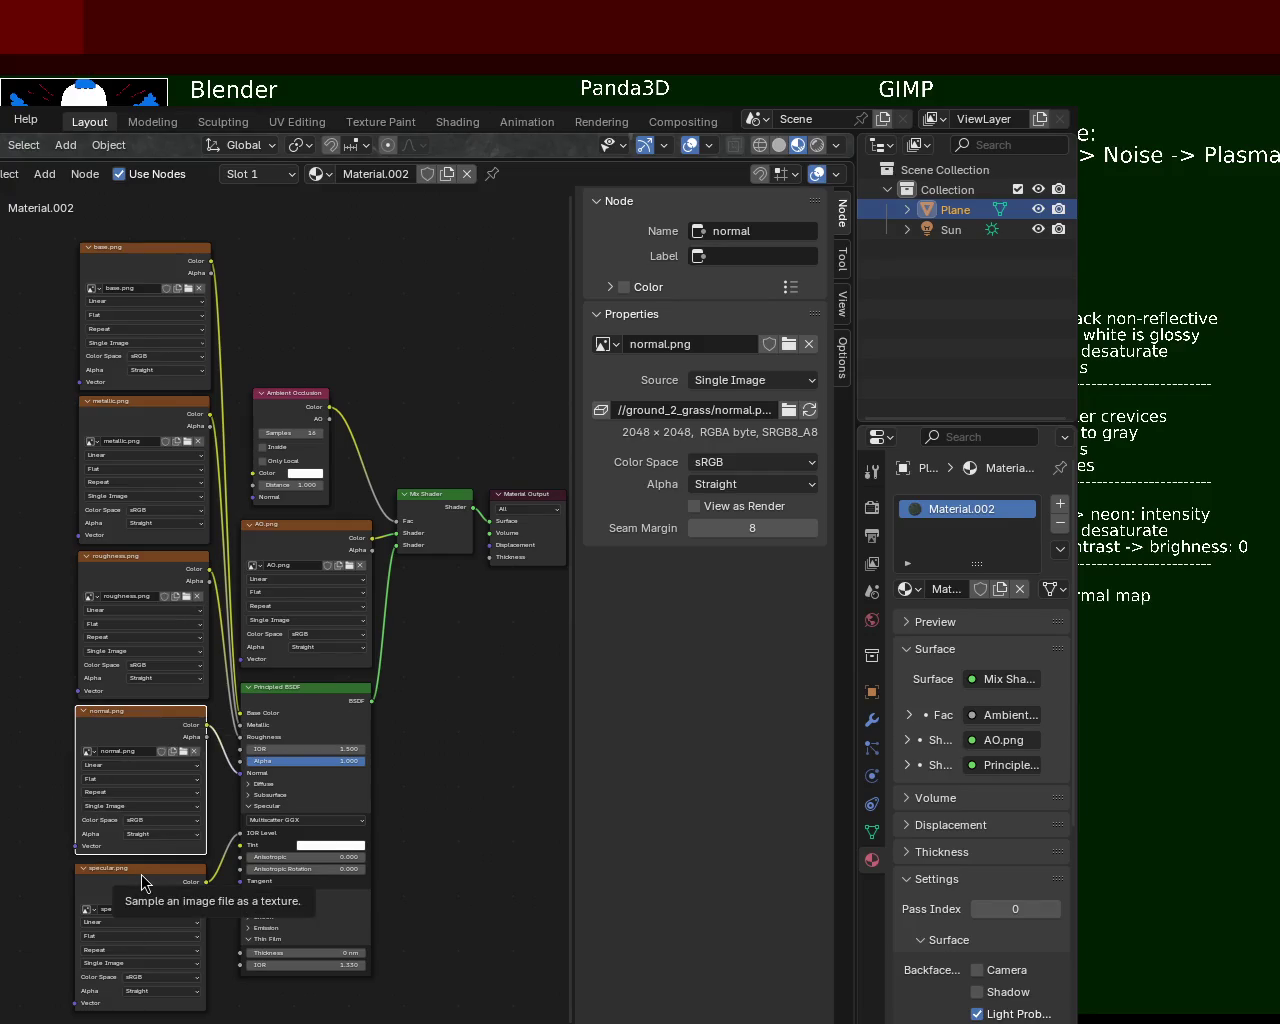
{"action": "left_click", "coordinate": [295, 528]}
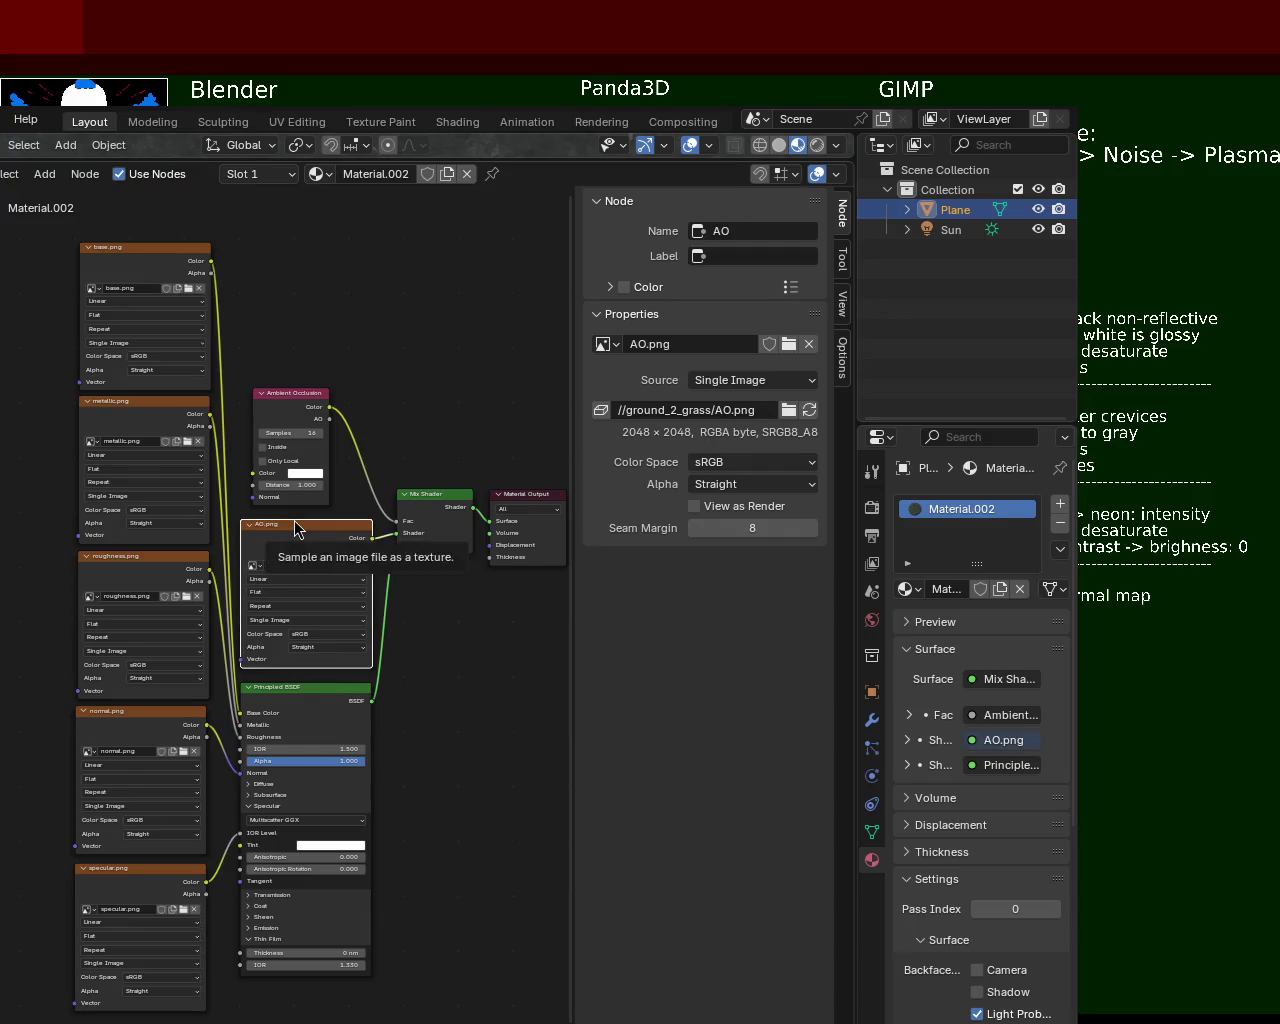
{"action": "left_click", "coordinate": [293, 403]}
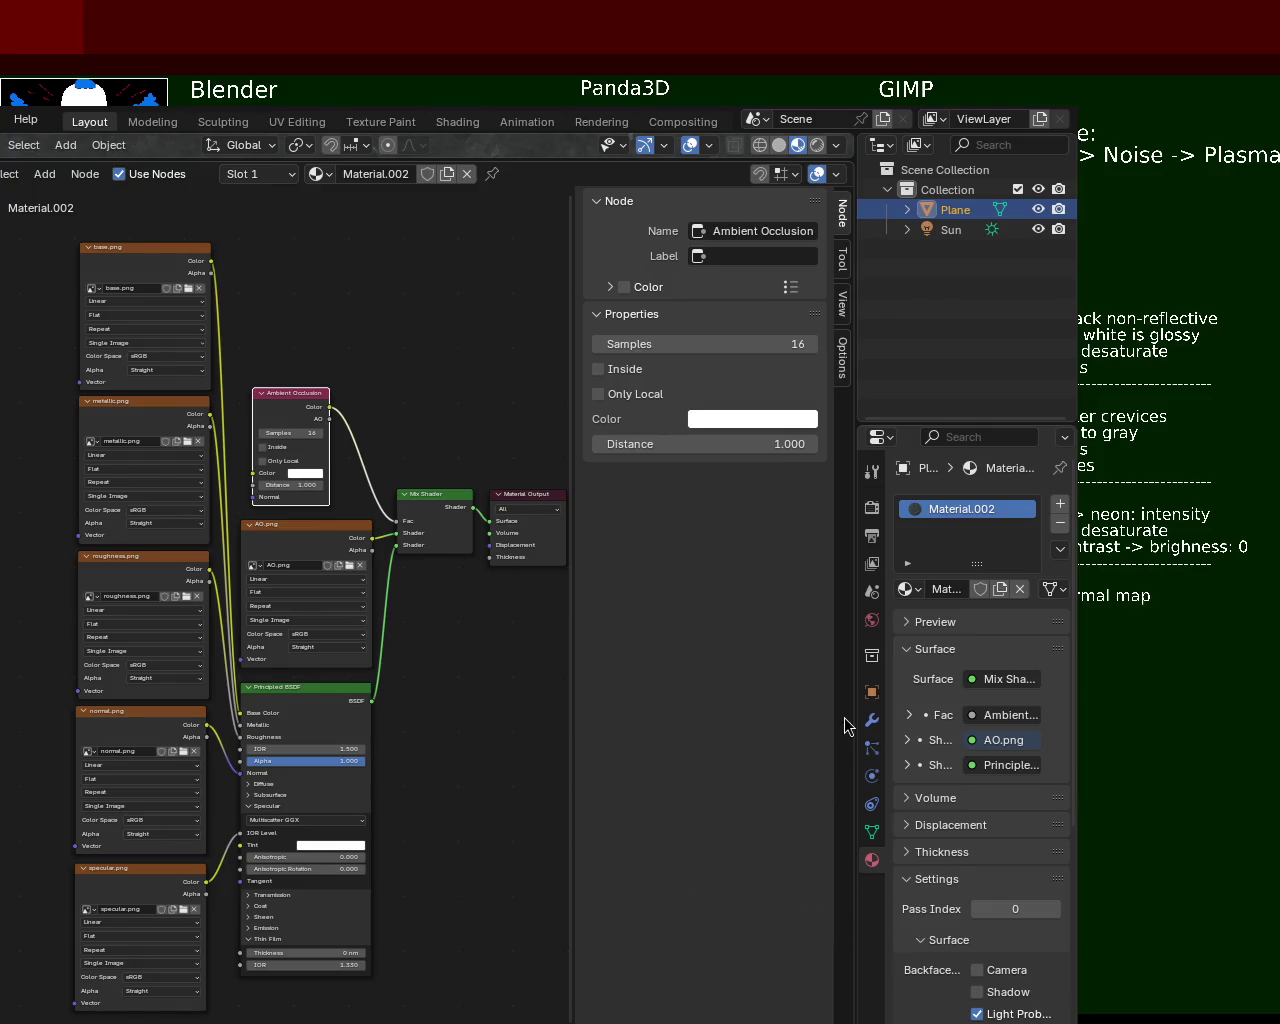
{"action": "key", "text": "F12"}
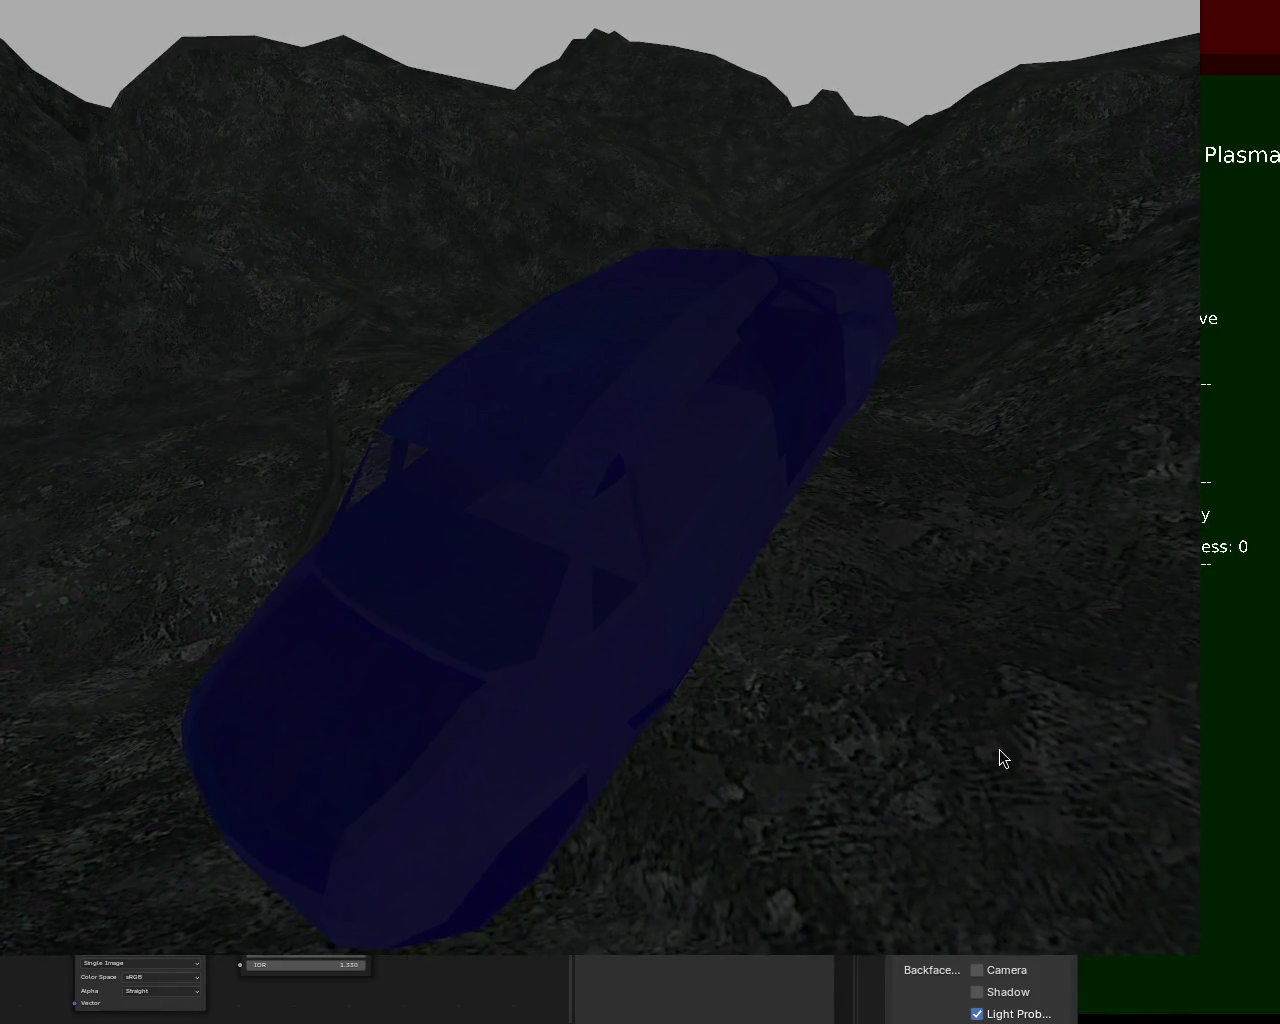
Close the fullscreen Panda3D render of the car on the rocky terrain
{"action": "key", "text": "Escape"}
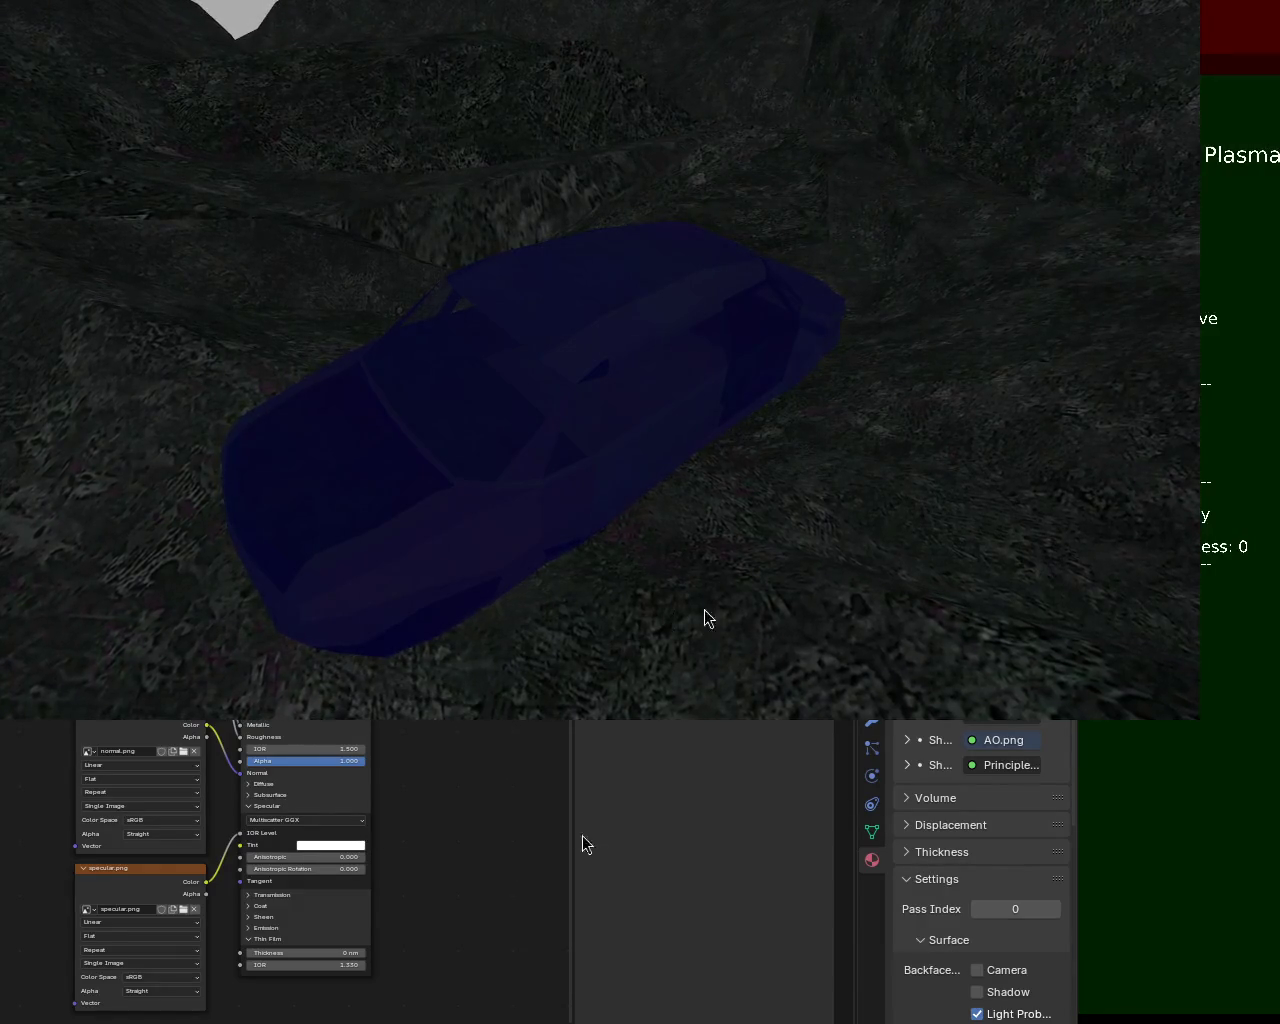
Quit the Panda3D game window and rerun the previous command to relaunch the scene
{"action": "key", "text": "Escape"}
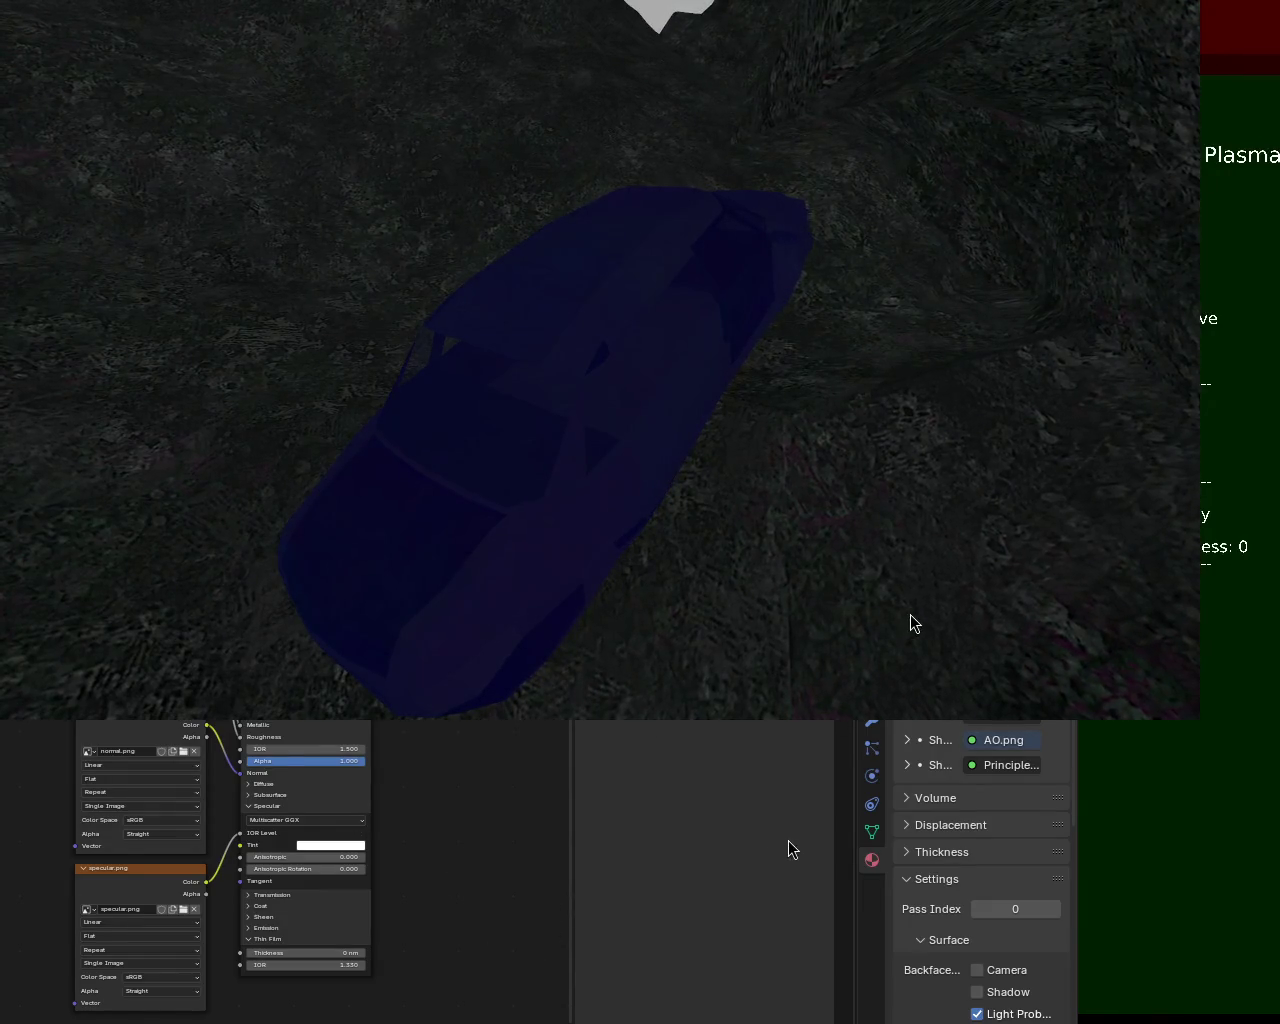
{"action": "key", "text": "Escape"}
{"action": "key", "text": "Up"}
{"action": "key", "text": "Return"}
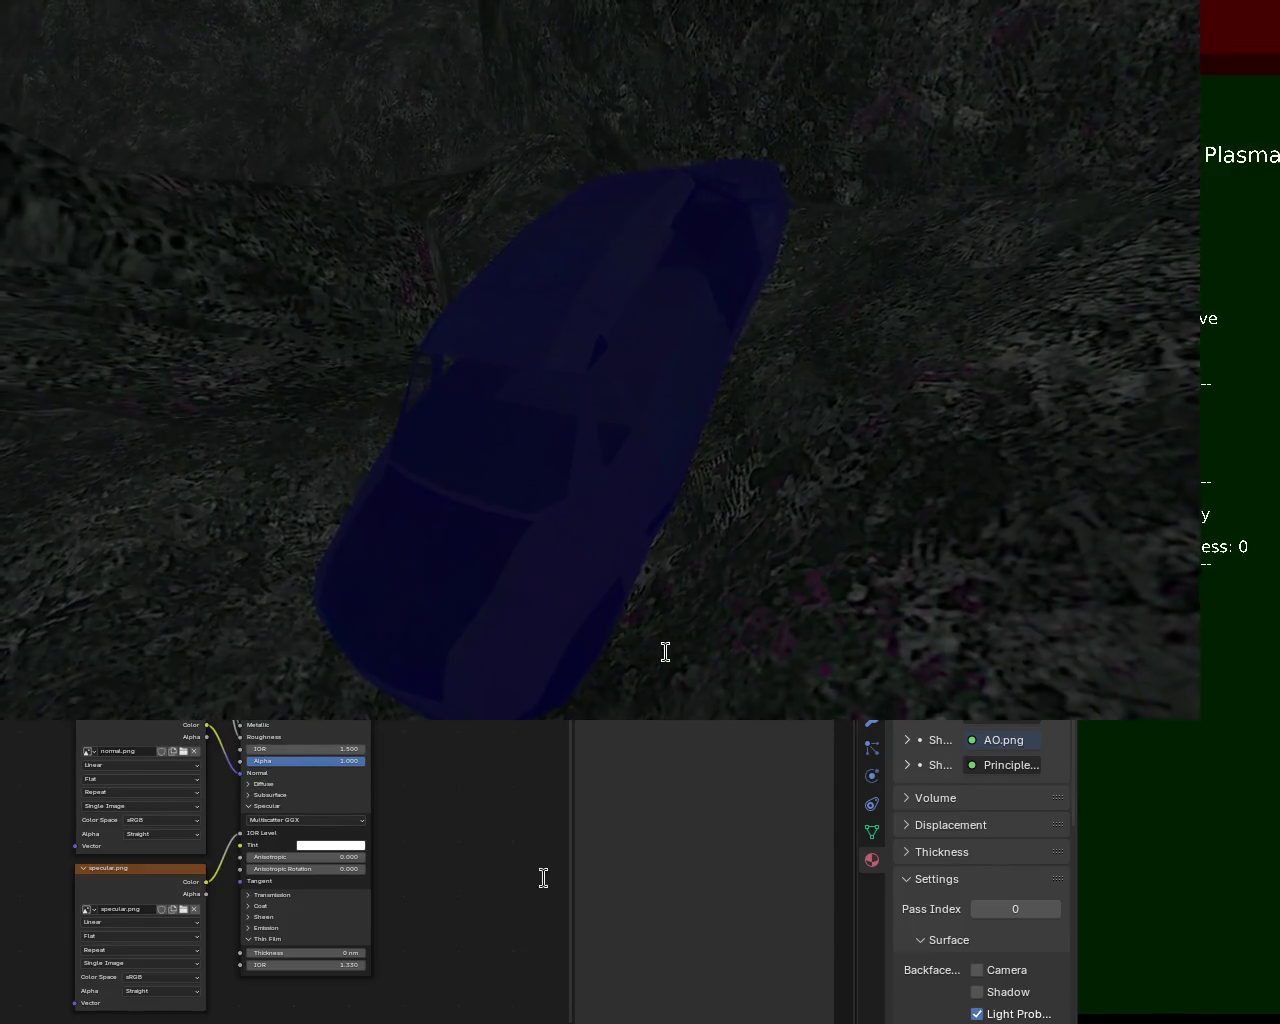
Close the Panda3D game to return to Material.002's node tree in Blender
{"action": "key", "text": "Escape"}
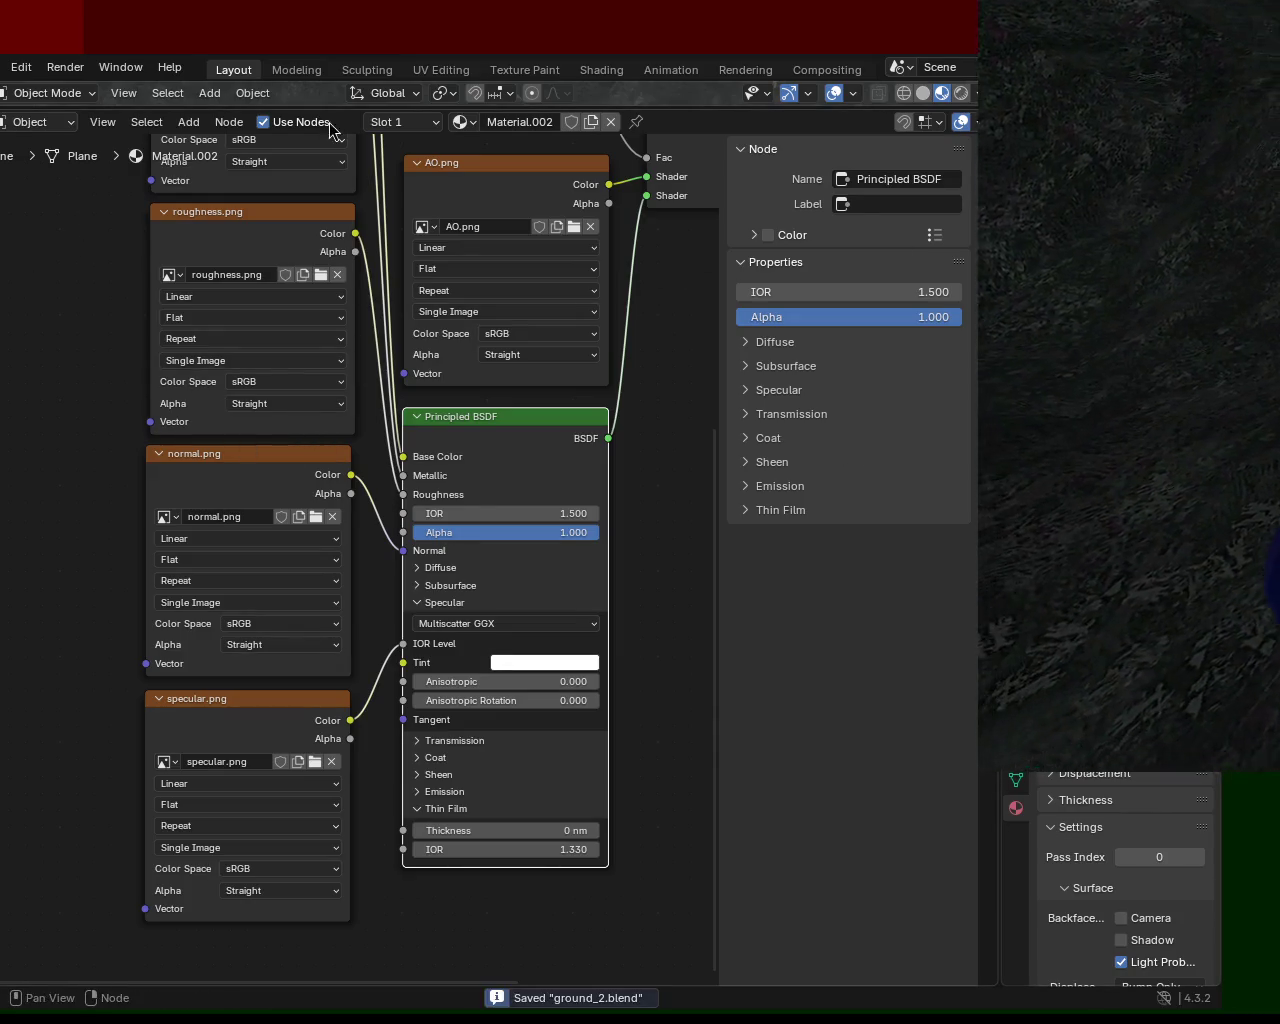
Reveal the 3D viewport above the node editor and orbit in close over the terrain
{"action": "left_click_drag", "start_coordinate": [350, 110], "coordinate": [335, 771]}
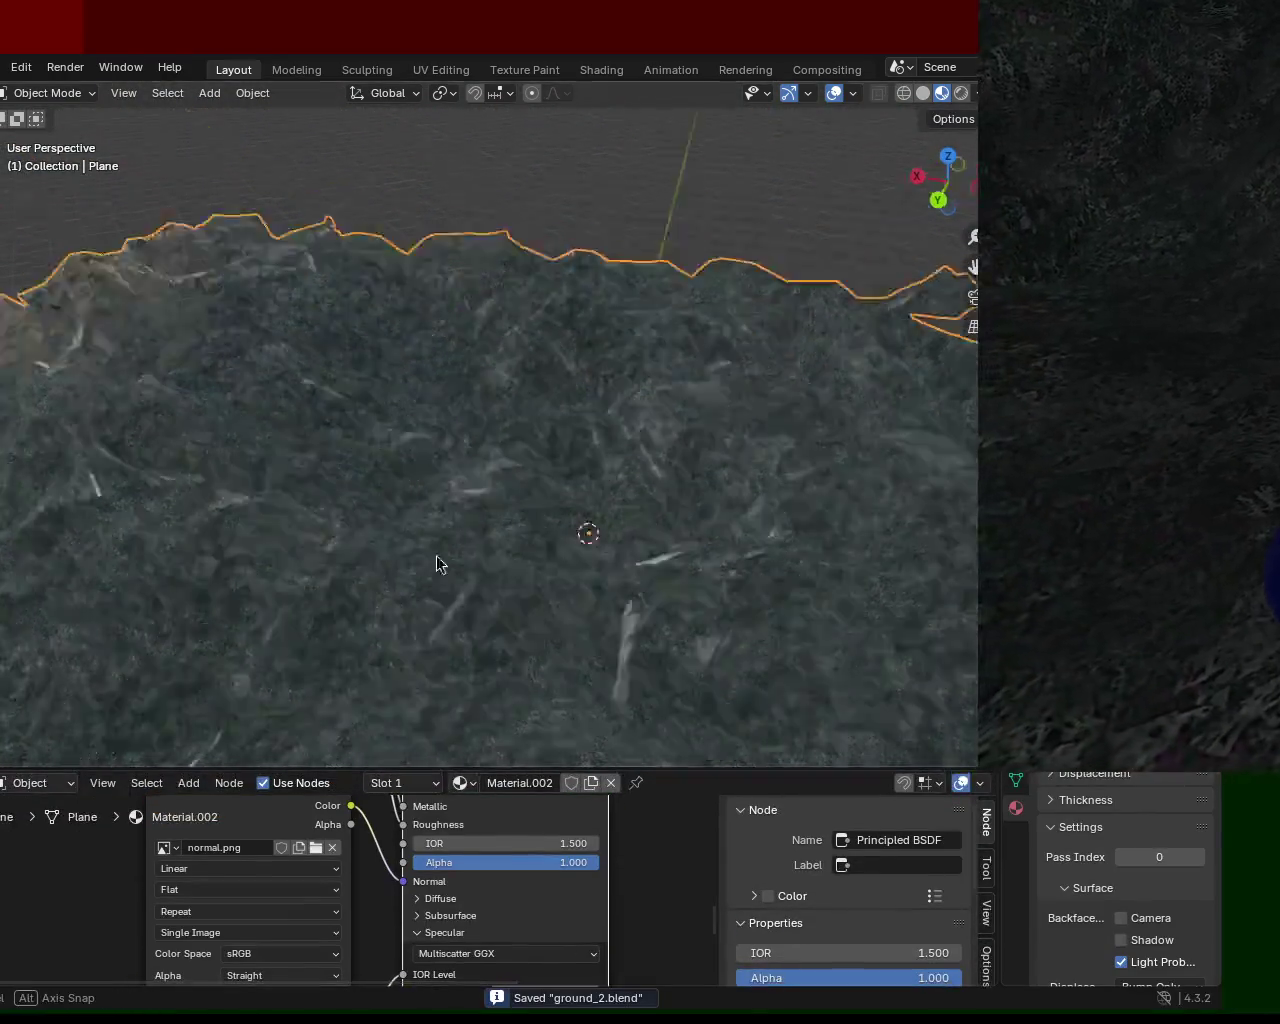
{"action": "middle_click_drag", "start_coordinate": [437, 560], "coordinate": [417, 488]}
{"action": "scroll", "coordinate": [417, 488], "scroll_direction": "up", "scroll_amount": 5}
{"action": "middle_click_drag", "start_coordinate": [520, 526], "coordinate": [389, 480]}
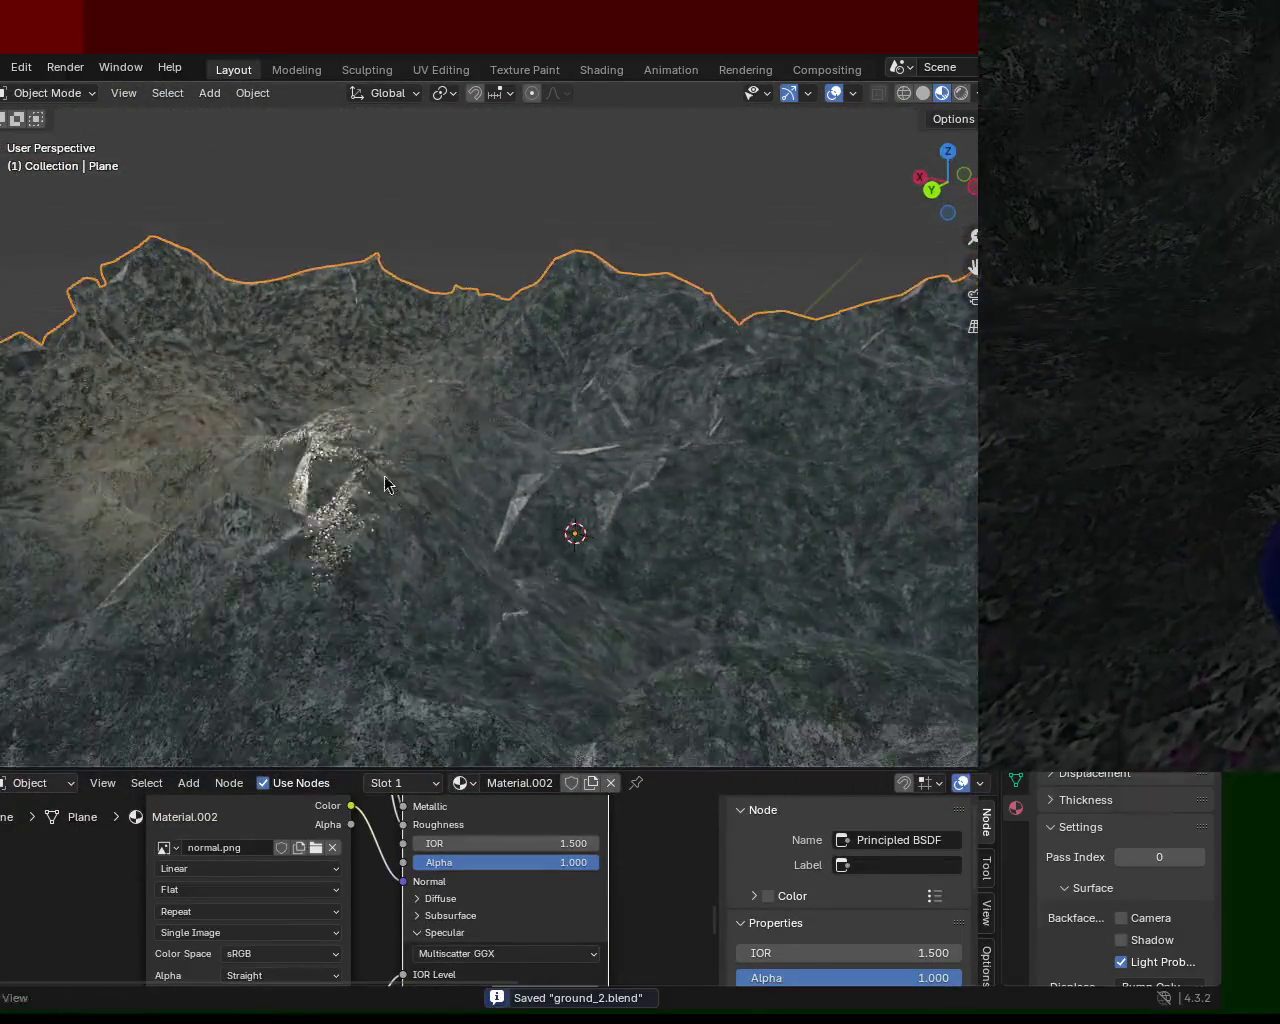
{"action": "scroll", "coordinate": [389, 480], "scroll_direction": "up", "scroll_amount": 2}
{"action": "scroll", "coordinate": [385, 355], "scroll_direction": "up", "scroll_amount": 1}
{"action": "scroll", "coordinate": [359, 430], "scroll_direction": "up", "scroll_amount": 2}
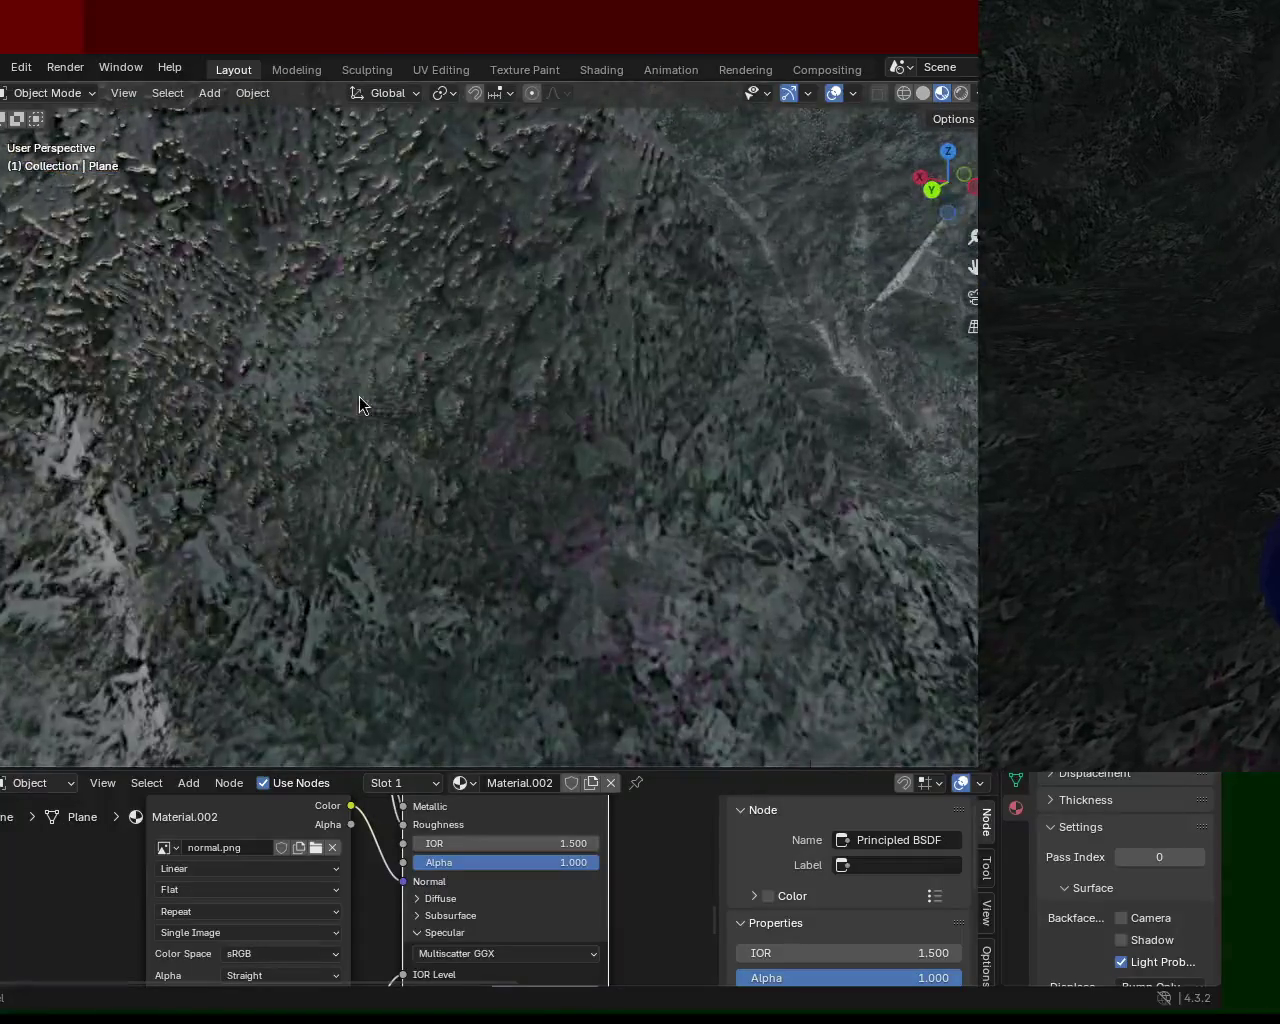
{"action": "mouse_move", "coordinate": [508, 440]}
{"action": "middle_mouse_down"}
{"action": "mouse_move", "coordinate": [540, 449]}
{"action": "mouse_move", "coordinate": [482, 432]}
{"action": "mouse_move", "coordinate": [470, 458]}
{"action": "mouse_move", "coordinate": [456, 357]}
{"action": "mouse_move", "coordinate": [473, 446]}
{"action": "mouse_move", "coordinate": [494, 440]}
{"action": "mouse_move", "coordinate": [520, 543]}
{"action": "mouse_move", "coordinate": [513, 441]}
{"action": "mouse_move", "coordinate": [481, 455]}
{"action": "mouse_move", "coordinate": [503, 425]}
{"action": "mouse_move", "coordinate": [498, 444]}
{"action": "middle_mouse_up"}
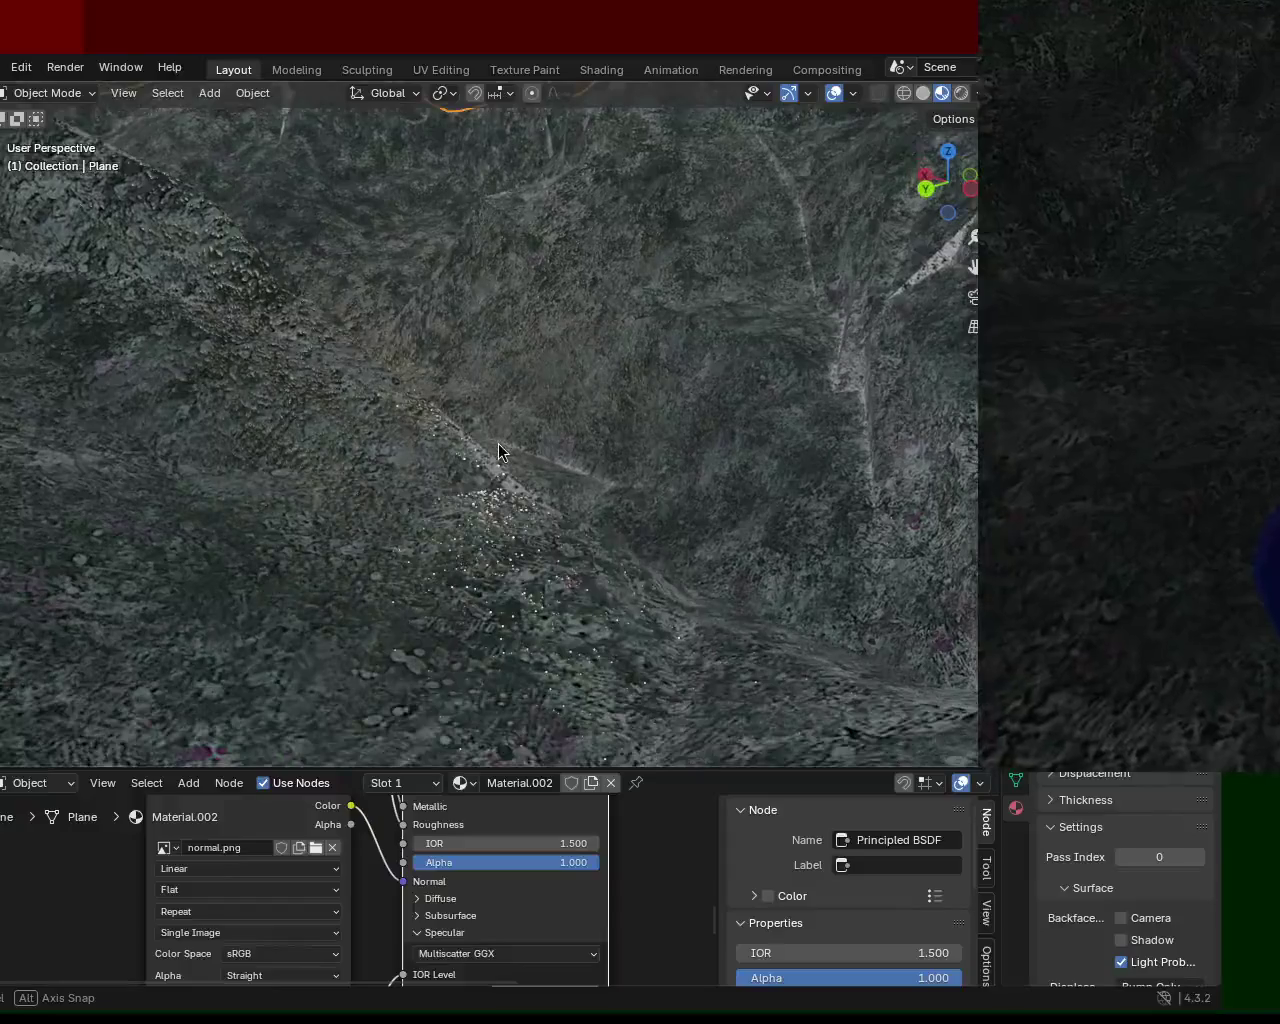
Orbit and zoom around the textured terrain to examine its edge, ridges and gullies
{"action": "mouse_move", "coordinate": [564, 316]}
{"action": "middle_mouse_down"}
{"action": "mouse_move", "coordinate": [594, 441]}
{"action": "mouse_move", "coordinate": [584, 400]}
{"action": "mouse_move", "coordinate": [609, 414]}
{"action": "mouse_move", "coordinate": [566, 449]}
{"action": "mouse_move", "coordinate": [518, 322]}
{"action": "mouse_move", "coordinate": [533, 290]}
{"action": "mouse_move", "coordinate": [552, 306]}
{"action": "mouse_move", "coordinate": [586, 403]}
{"action": "mouse_move", "coordinate": [600, 346]}
{"action": "mouse_move", "coordinate": [635, 391]}
{"action": "mouse_move", "coordinate": [553, 404]}
{"action": "mouse_move", "coordinate": [555, 391]}
{"action": "mouse_move", "coordinate": [557, 406]}
{"action": "mouse_move", "coordinate": [717, 408]}
{"action": "mouse_move", "coordinate": [769, 395]}
{"action": "mouse_move", "coordinate": [767, 476]}
{"action": "mouse_move", "coordinate": [650, 468]}
{"action": "mouse_move", "coordinate": [588, 435]}
{"action": "middle_mouse_up"}
{"action": "scroll", "coordinate": [540, 284], "scroll_direction": "up", "scroll_amount": 3}
{"action": "scroll", "coordinate": [545, 277], "scroll_direction": "down", "scroll_amount": 2}
{"action": "scroll", "coordinate": [598, 300], "scroll_direction": "up", "scroll_amount": 2}
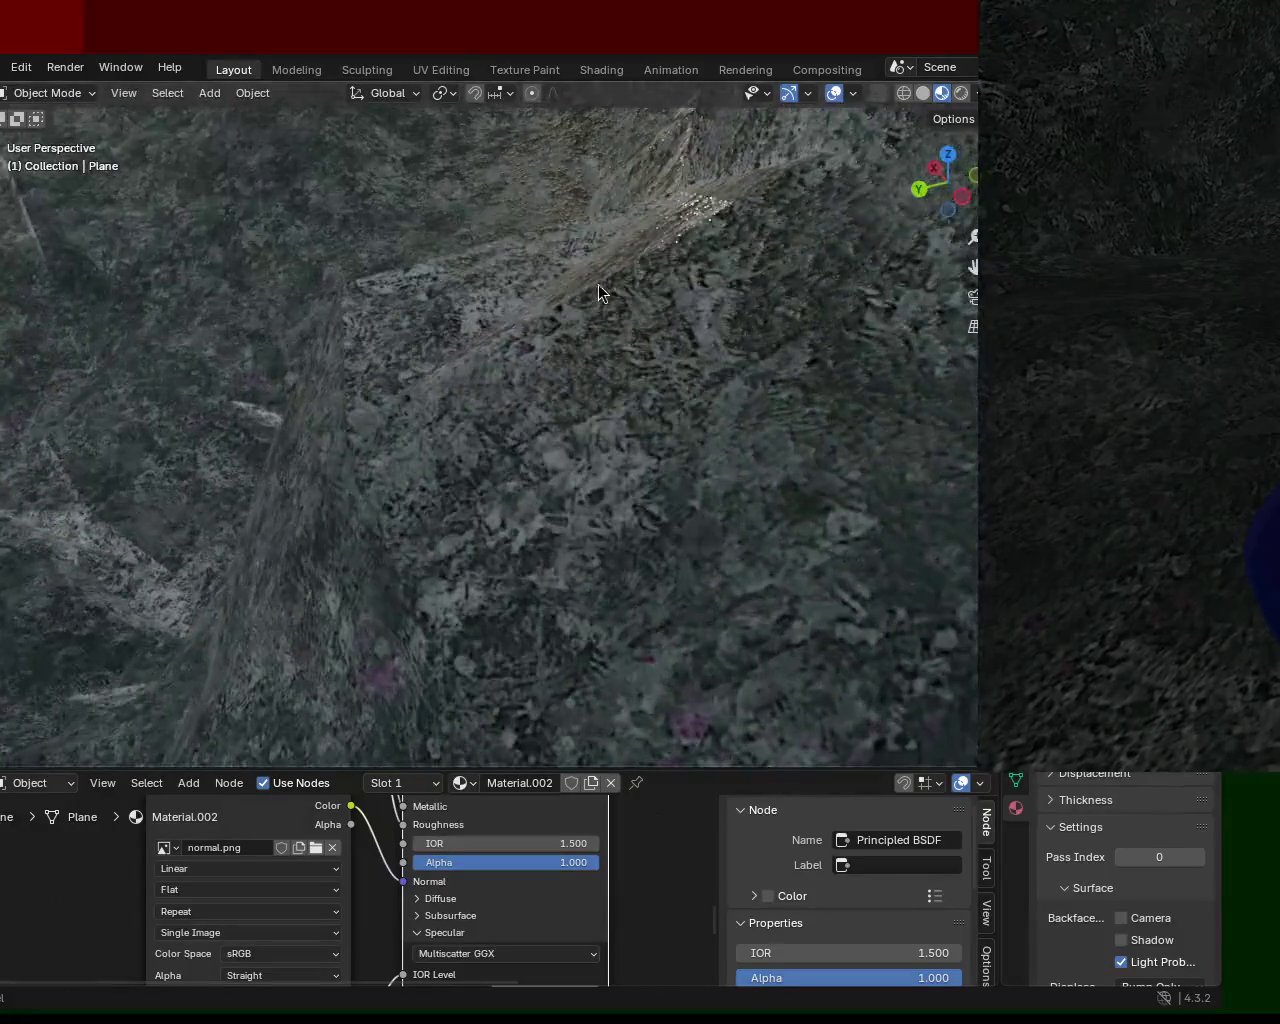
{"action": "scroll", "coordinate": [598, 283], "scroll_direction": "up", "scroll_amount": 2}
{"action": "scroll", "coordinate": [598, 278], "scroll_direction": "up", "scroll_amount": 2}
{"action": "scroll", "coordinate": [598, 273], "scroll_direction": "up", "scroll_amount": 2}
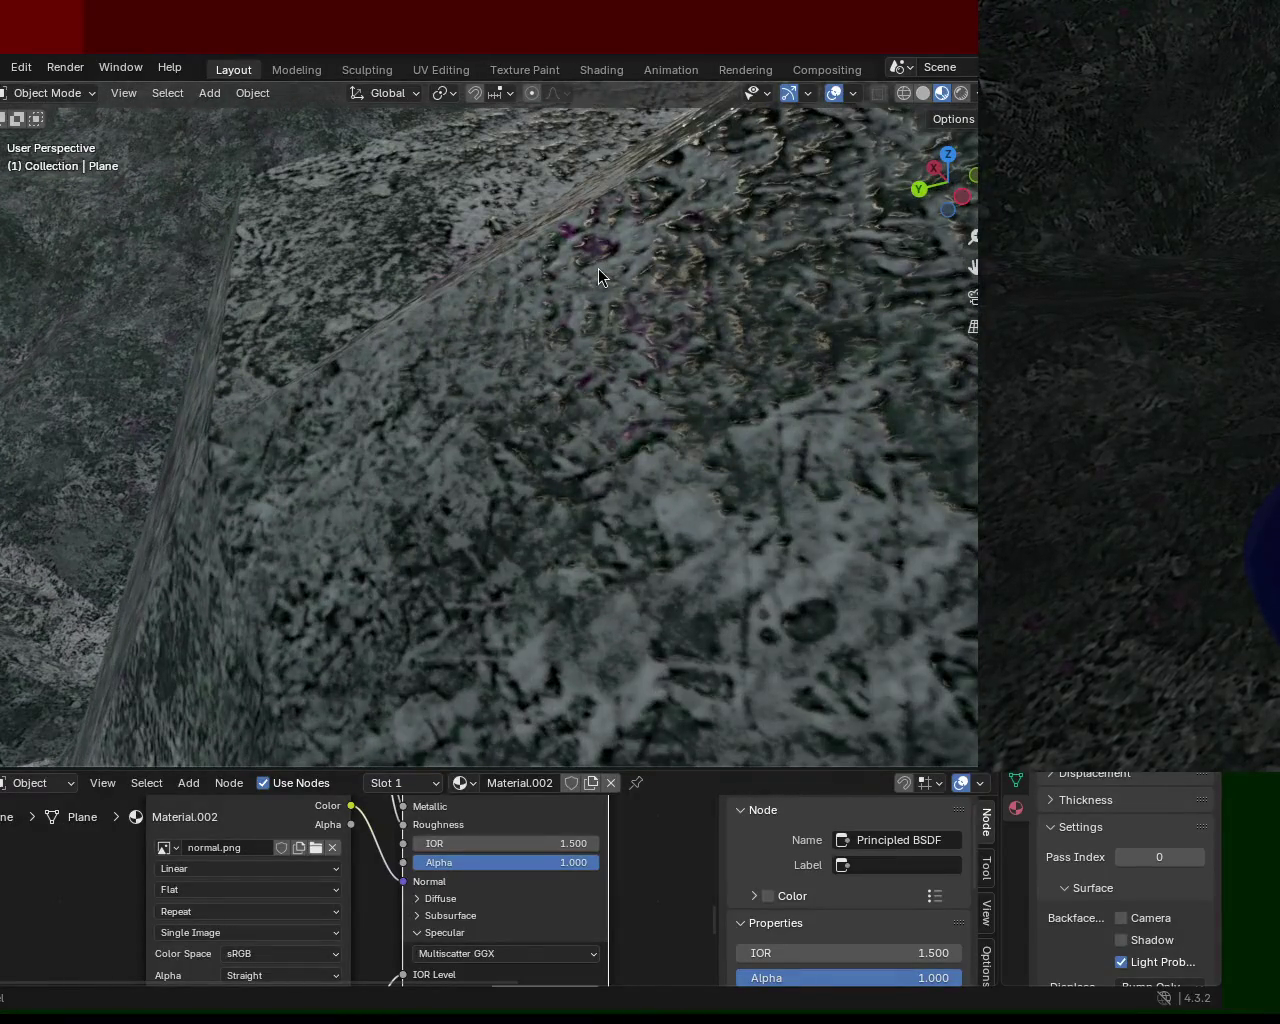
{"action": "scroll", "coordinate": [598, 275], "scroll_direction": "down", "scroll_amount": 1}
{"action": "scroll", "coordinate": [601, 278], "scroll_direction": "down", "scroll_amount": 1}
{"action": "scroll", "coordinate": [604, 274], "scroll_direction": "down", "scroll_amount": 1}
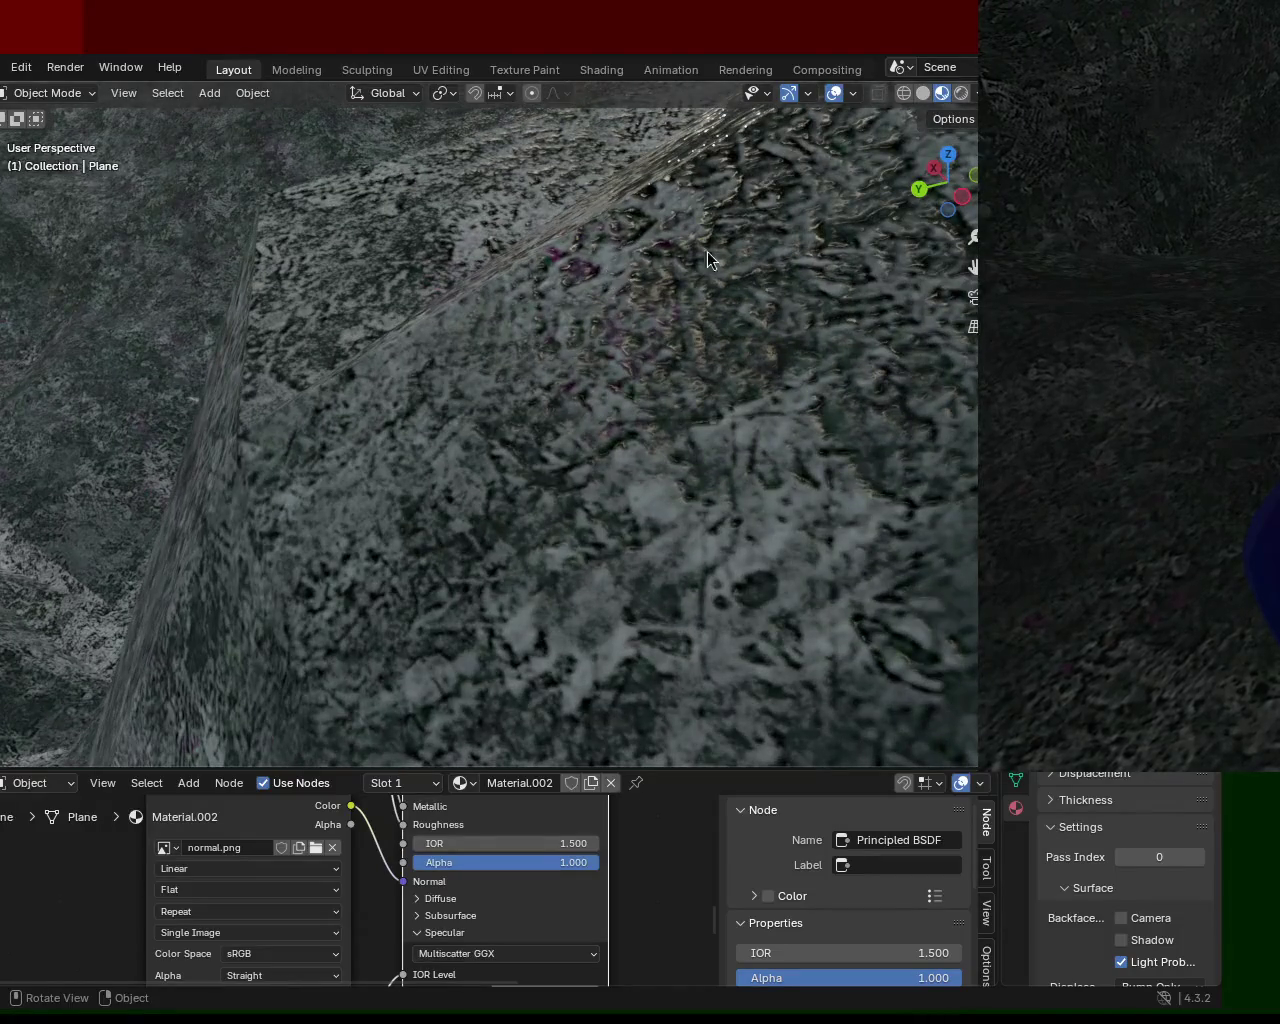
{"action": "mouse_move", "coordinate": [585, 216]}
{"action": "middle_mouse_down"}
{"action": "mouse_move", "coordinate": [606, 268]}
{"action": "mouse_move", "coordinate": [619, 268]}
{"action": "middle_mouse_up"}
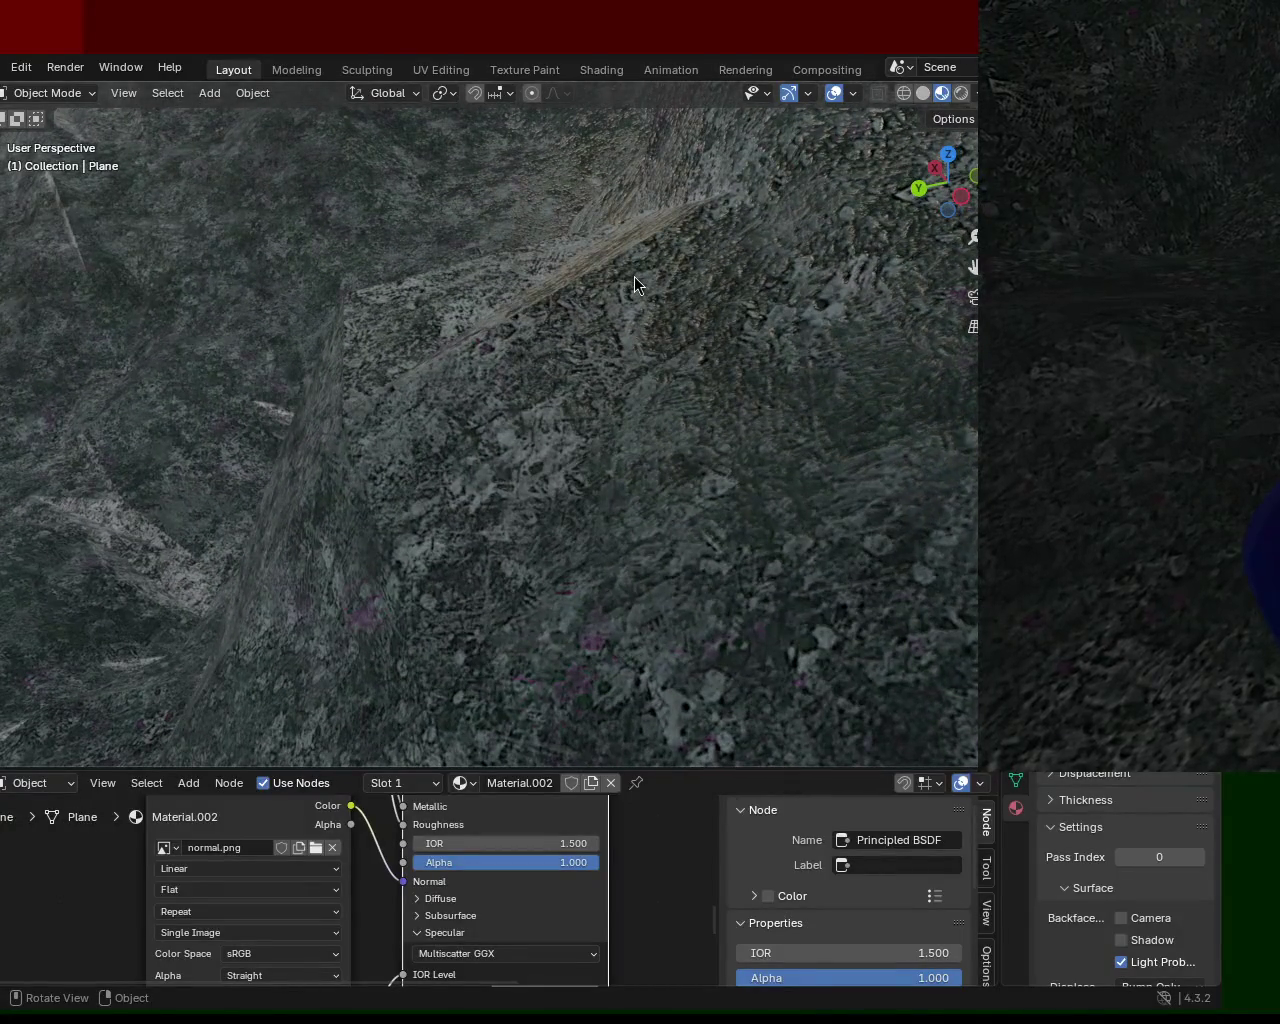
{"action": "mouse_move", "coordinate": [634, 277]}
{"action": "middle_mouse_down"}
{"action": "mouse_move", "coordinate": [774, 218]}
{"action": "mouse_move", "coordinate": [752, 237]}
{"action": "mouse_move", "coordinate": [683, 237]}
{"action": "mouse_move", "coordinate": [646, 266]}
{"action": "mouse_move", "coordinate": [711, 351]}
{"action": "mouse_move", "coordinate": [663, 231]}
{"action": "mouse_move", "coordinate": [677, 218]}
{"action": "middle_mouse_up"}
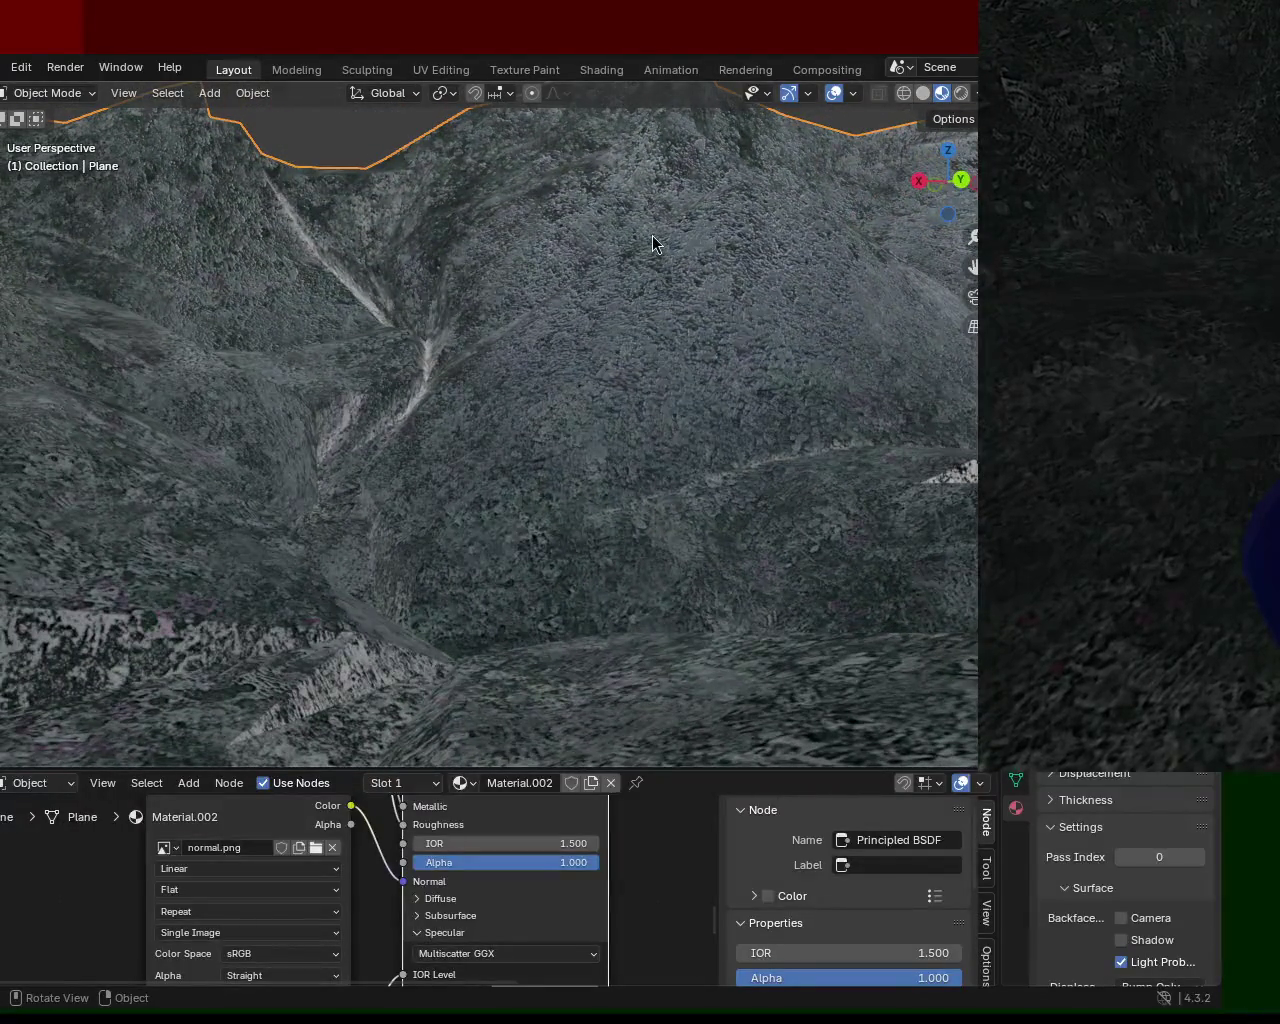
Switch the viewport to Rendered shading and add a sun light to the scene
{"action": "left_click", "coordinate": [960, 93]}
{"action": "mouse_move", "coordinate": [359, 323]}
{"action": "middle_mouse_down"}
{"action": "mouse_move", "coordinate": [328, 412]}
{"action": "mouse_move", "coordinate": [273, 373]}
{"action": "mouse_move", "coordinate": [131, 371]}
{"action": "mouse_move", "coordinate": [61, 409]}
{"action": "mouse_move", "coordinate": [171, 477]}
{"action": "mouse_move", "coordinate": [577, 423]}
{"action": "mouse_move", "coordinate": [321, 441]}
{"action": "mouse_move", "coordinate": [622, 271]}
{"action": "mouse_move", "coordinate": [614, 294]}
{"action": "middle_mouse_up"}
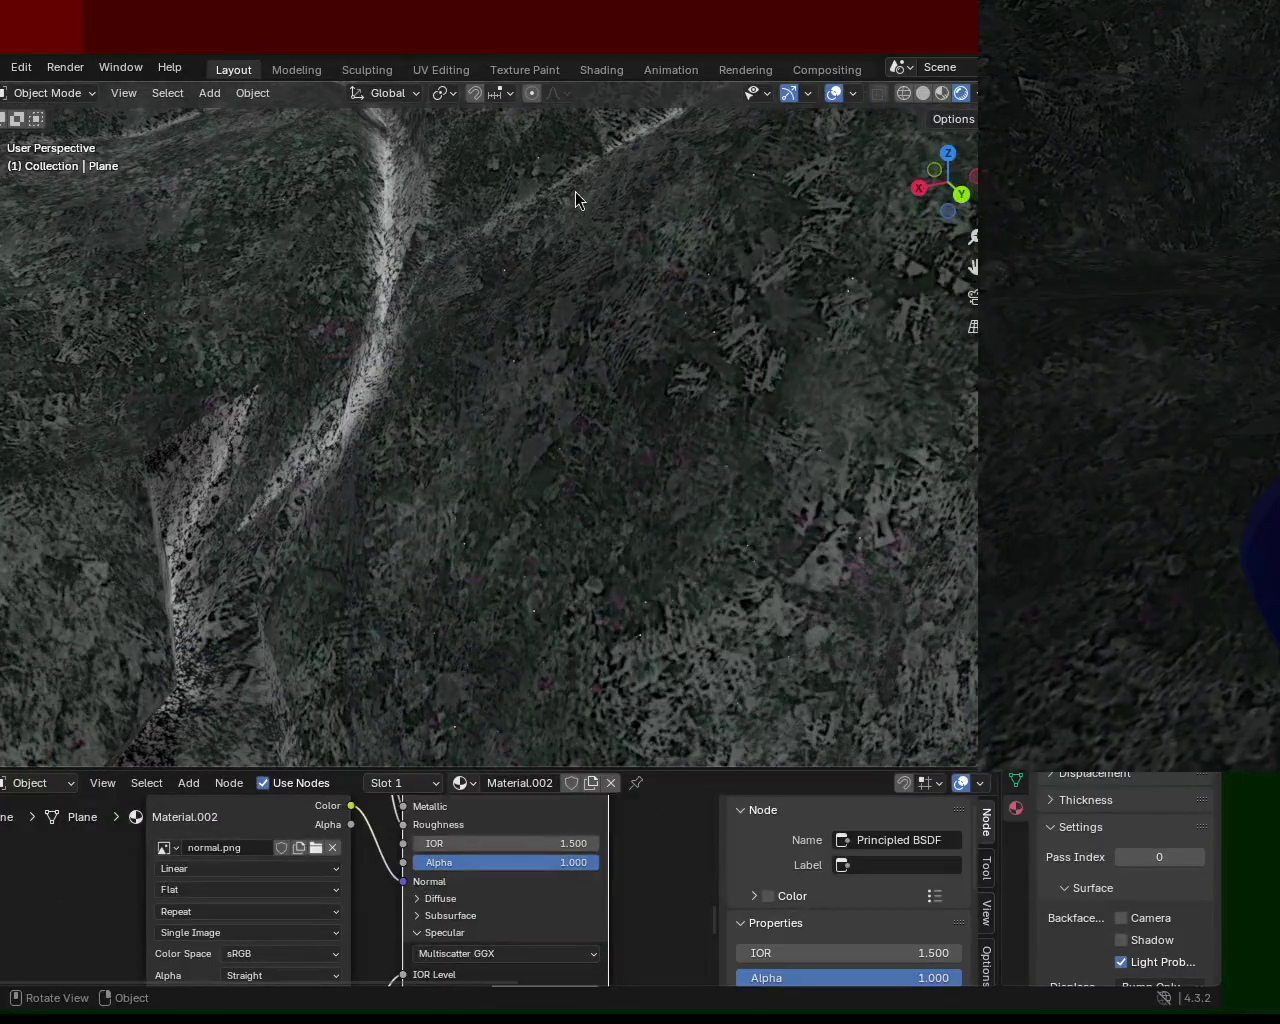
{"action": "left_click", "coordinate": [225, 97]}
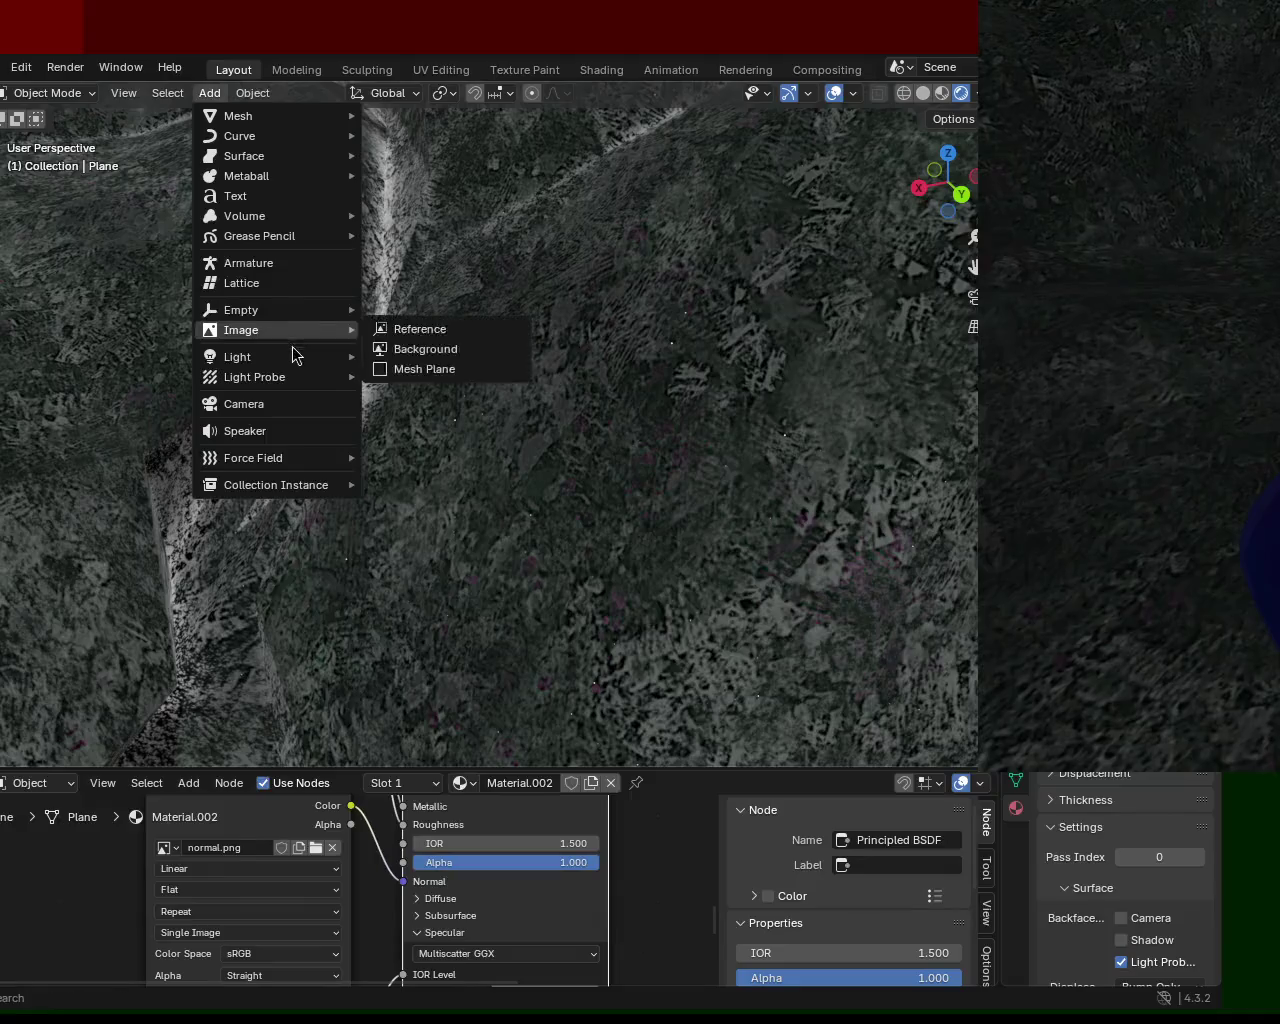
{"action": "mouse_move", "coordinate": [237, 357]}
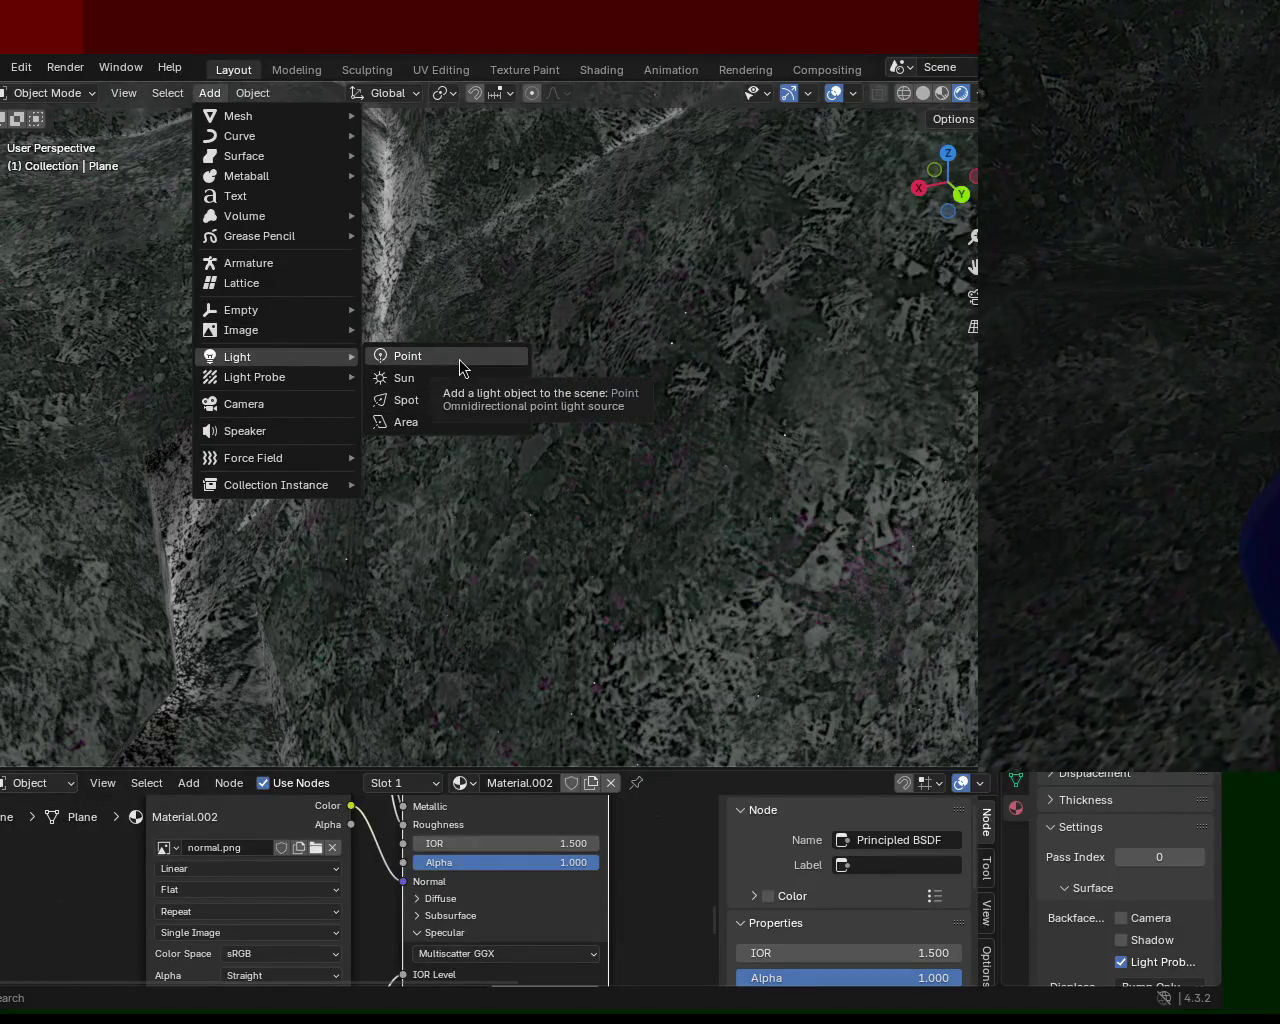
{"action": "left_click", "coordinate": [447, 380]}
Orbit the sun-lit terrain from several angles, then enlarge the lower Geometry Node editor
{"action": "mouse_move", "coordinate": [558, 450]}
{"action": "middle_mouse_down"}
{"action": "mouse_move", "coordinate": [592, 341]}
{"action": "mouse_move", "coordinate": [439, 361]}
{"action": "mouse_move", "coordinate": [558, 419]}
{"action": "mouse_move", "coordinate": [560, 380]}
{"action": "mouse_move", "coordinate": [526, 374]}
{"action": "mouse_move", "coordinate": [503, 431]}
{"action": "mouse_move", "coordinate": [386, 440]}
{"action": "mouse_move", "coordinate": [291, 491]}
{"action": "mouse_move", "coordinate": [463, 474]}
{"action": "mouse_move", "coordinate": [493, 440]}
{"action": "mouse_move", "coordinate": [520, 505]}
{"action": "mouse_move", "coordinate": [634, 480]}
{"action": "mouse_move", "coordinate": [668, 595]}
{"action": "mouse_move", "coordinate": [400, 440]}
{"action": "mouse_move", "coordinate": [330, 440]}
{"action": "mouse_move", "coordinate": [450, 510]}
{"action": "mouse_move", "coordinate": [654, 509]}
{"action": "mouse_move", "coordinate": [669, 529]}
{"action": "mouse_move", "coordinate": [520, 434]}
{"action": "mouse_move", "coordinate": [398, 446]}
{"action": "mouse_move", "coordinate": [386, 464]}
{"action": "middle_mouse_up"}
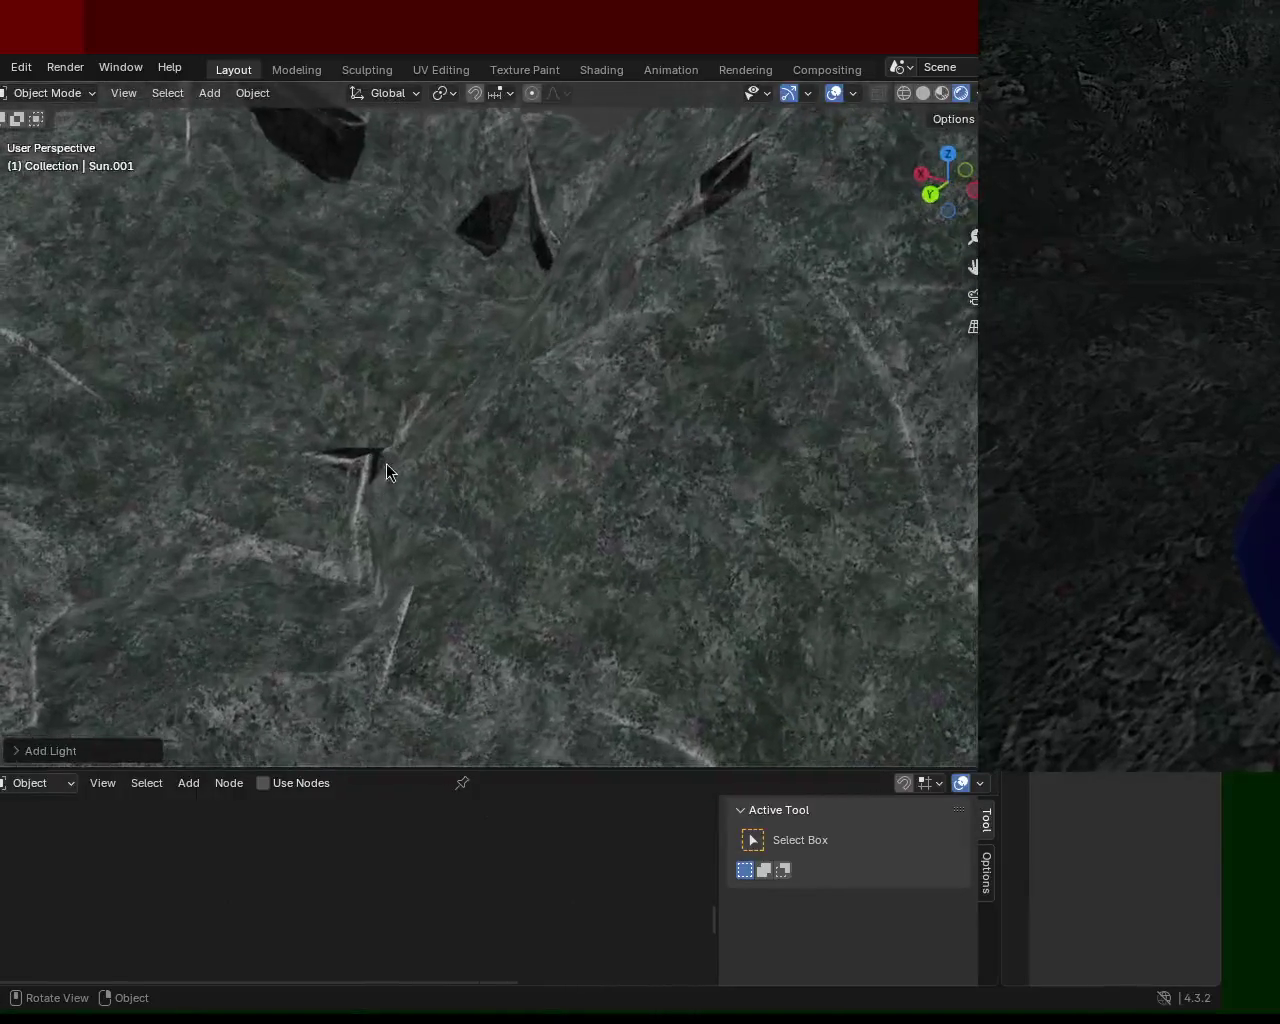
{"action": "mouse_move", "coordinate": [385, 553]}
{"action": "middle_mouse_down"}
{"action": "mouse_move", "coordinate": [420, 397]}
{"action": "mouse_move", "coordinate": [410, 533]}
{"action": "mouse_move", "coordinate": [462, 485]}
{"action": "mouse_move", "coordinate": [547, 506]}
{"action": "mouse_move", "coordinate": [575, 543]}
{"action": "mouse_move", "coordinate": [543, 517]}
{"action": "mouse_move", "coordinate": [460, 509]}
{"action": "mouse_move", "coordinate": [434, 531]}
{"action": "mouse_move", "coordinate": [431, 513]}
{"action": "mouse_move", "coordinate": [600, 466]}
{"action": "mouse_move", "coordinate": [534, 423]}
{"action": "mouse_move", "coordinate": [491, 347]}
{"action": "mouse_move", "coordinate": [463, 454]}
{"action": "mouse_move", "coordinate": [454, 411]}
{"action": "mouse_move", "coordinate": [354, 417]}
{"action": "mouse_move", "coordinate": [423, 394]}
{"action": "mouse_move", "coordinate": [630, 446]}
{"action": "mouse_move", "coordinate": [723, 426]}
{"action": "mouse_move", "coordinate": [754, 440]}
{"action": "mouse_move", "coordinate": [655, 458]}
{"action": "mouse_move", "coordinate": [563, 403]}
{"action": "mouse_move", "coordinate": [486, 423]}
{"action": "mouse_move", "coordinate": [466, 394]}
{"action": "mouse_move", "coordinate": [529, 455]}
{"action": "mouse_move", "coordinate": [426, 330]}
{"action": "mouse_move", "coordinate": [420, 227]}
{"action": "mouse_move", "coordinate": [512, 372]}
{"action": "mouse_move", "coordinate": [437, 297]}
{"action": "mouse_move", "coordinate": [431, 191]}
{"action": "mouse_move", "coordinate": [443, 149]}
{"action": "mouse_move", "coordinate": [414, 140]}
{"action": "mouse_move", "coordinate": [410, 160]}
{"action": "mouse_move", "coordinate": [314, 149]}
{"action": "mouse_move", "coordinate": [341, 117]}
{"action": "mouse_move", "coordinate": [329, 279]}
{"action": "mouse_move", "coordinate": [258, 329]}
{"action": "mouse_move", "coordinate": [342, 382]}
{"action": "middle_mouse_up"}
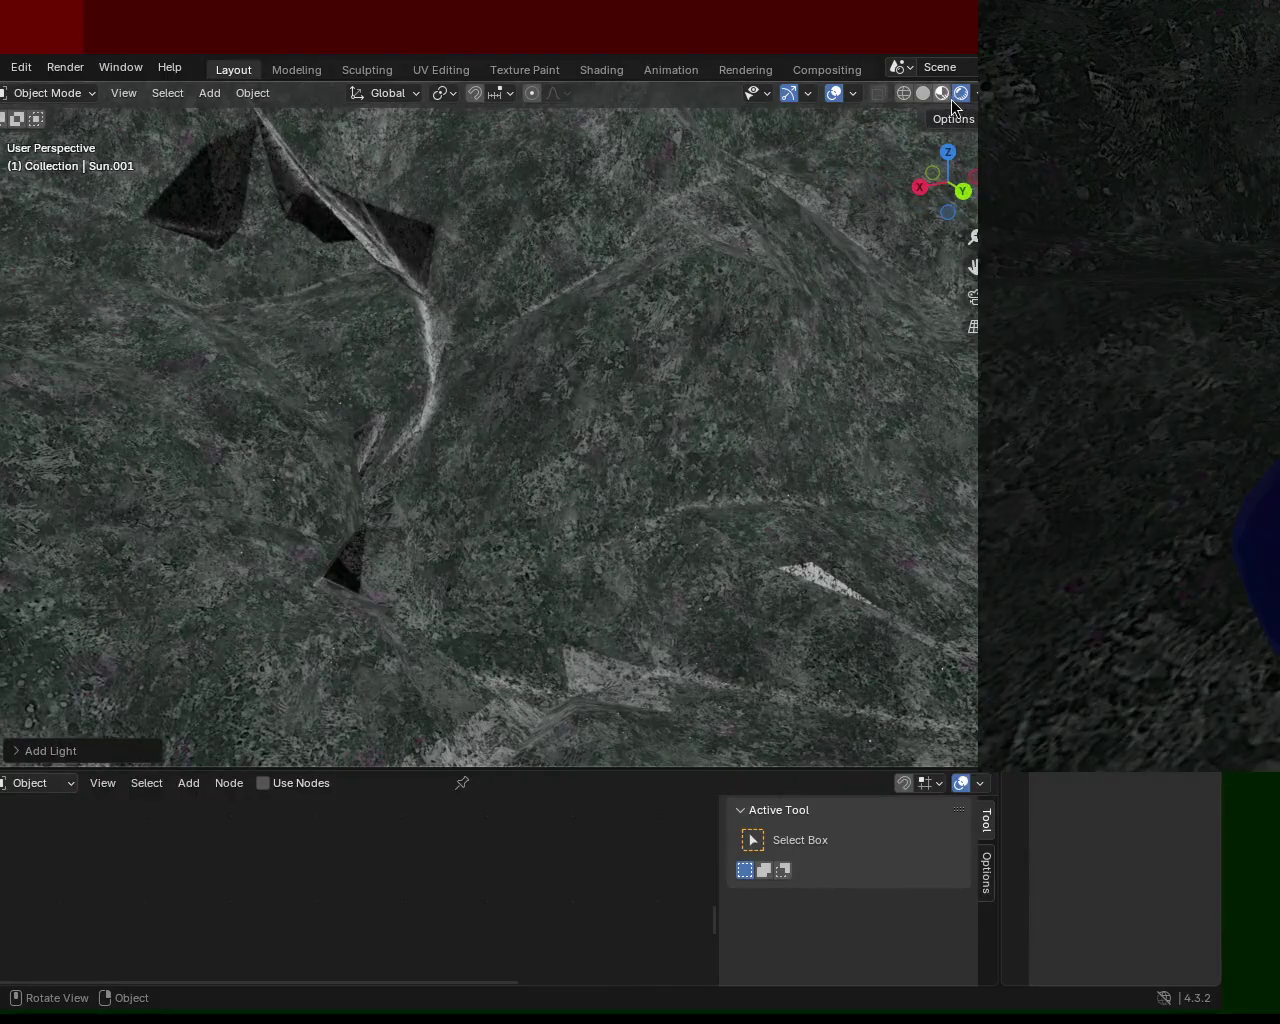
{"action": "mouse_move", "coordinate": [446, 452]}
{"action": "middle_mouse_down"}
{"action": "mouse_move", "coordinate": [397, 434]}
{"action": "mouse_move", "coordinate": [540, 443]}
{"action": "mouse_move", "coordinate": [596, 494]}
{"action": "mouse_move", "coordinate": [551, 460]}
{"action": "mouse_move", "coordinate": [456, 480]}
{"action": "mouse_move", "coordinate": [413, 455]}
{"action": "mouse_move", "coordinate": [448, 436]}
{"action": "mouse_move", "coordinate": [503, 441]}
{"action": "middle_mouse_up"}
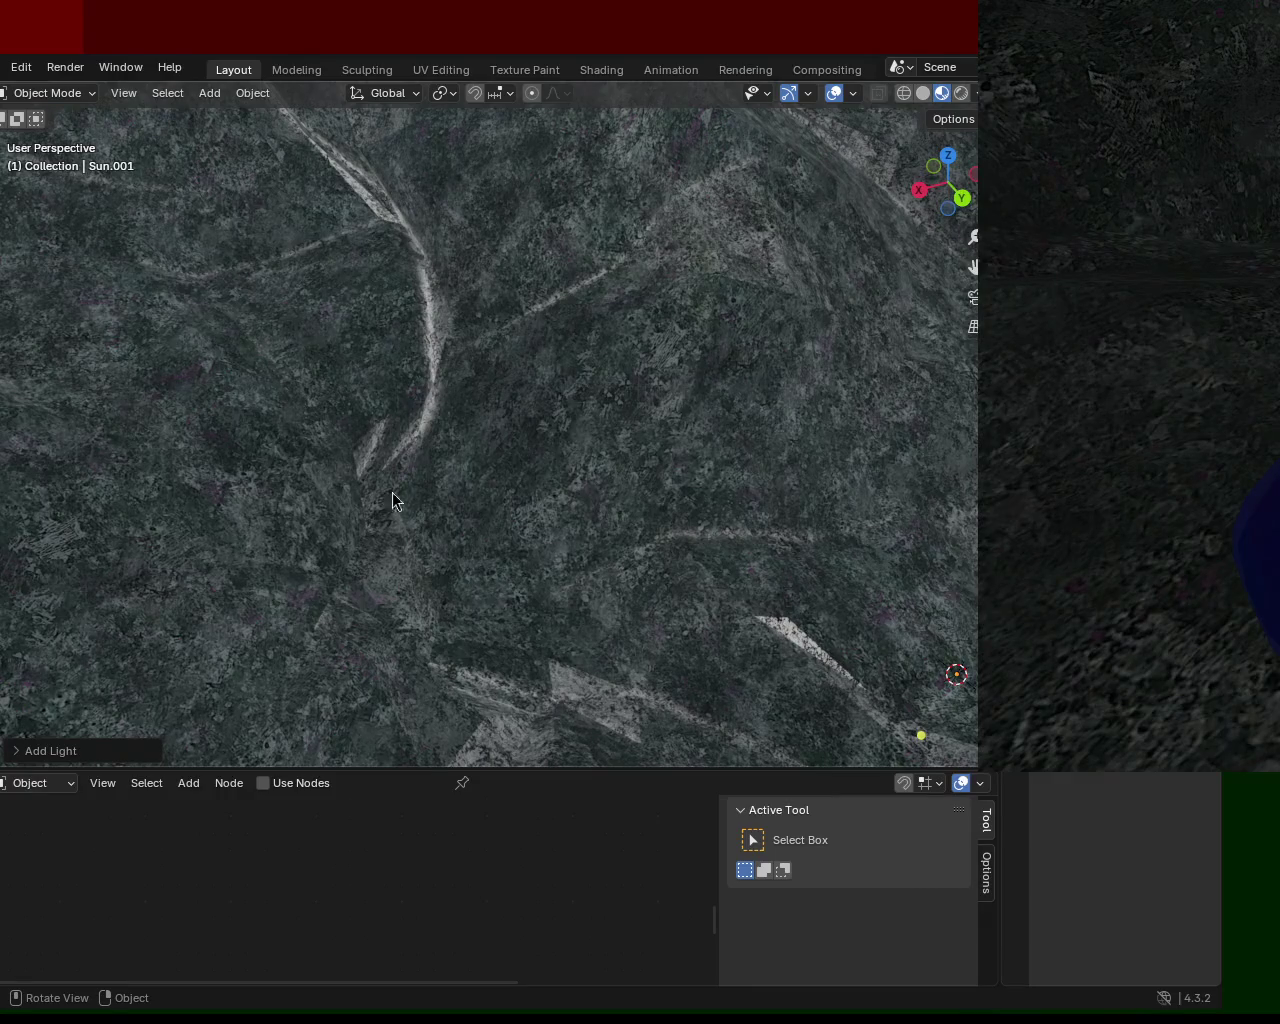
{"action": "mouse_move", "coordinate": [299, 361]}
{"action": "middle_mouse_down"}
{"action": "mouse_move", "coordinate": [455, 425]}
{"action": "mouse_move", "coordinate": [381, 296]}
{"action": "mouse_move", "coordinate": [361, 344]}
{"action": "mouse_move", "coordinate": [400, 450]}
{"action": "middle_mouse_up"}
{"action": "left_click_drag", "start_coordinate": [314, 767], "coordinate": [330, 412]}
Switch the lower editor area to the Shader Editor
{"action": "left_click", "coordinate": [3, 423]}
{"action": "left_click", "coordinate": [22, 590]}
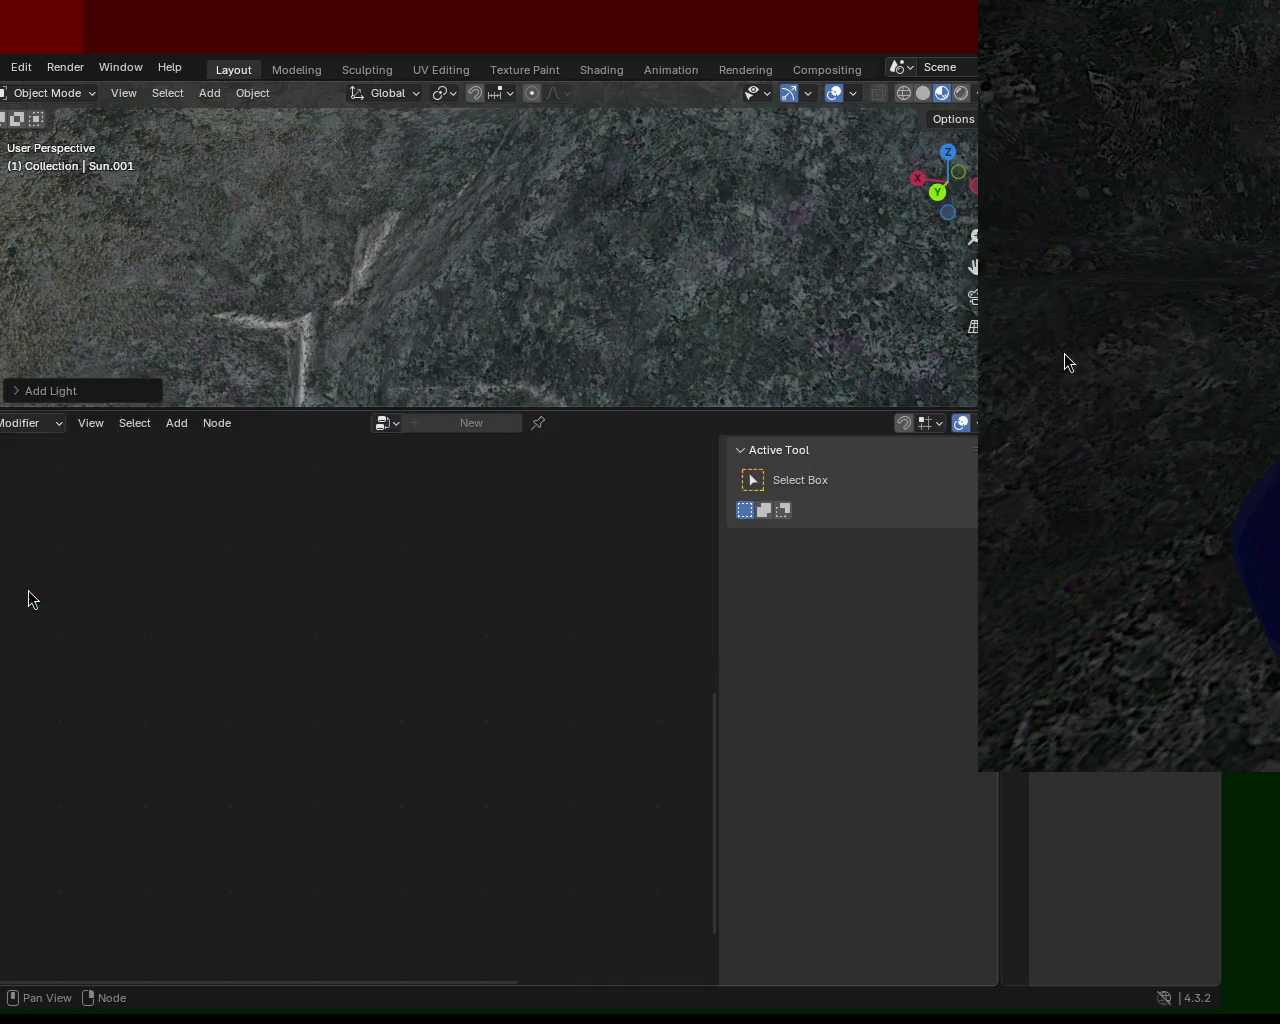
{"action": "left_click", "coordinate": [3, 423]}
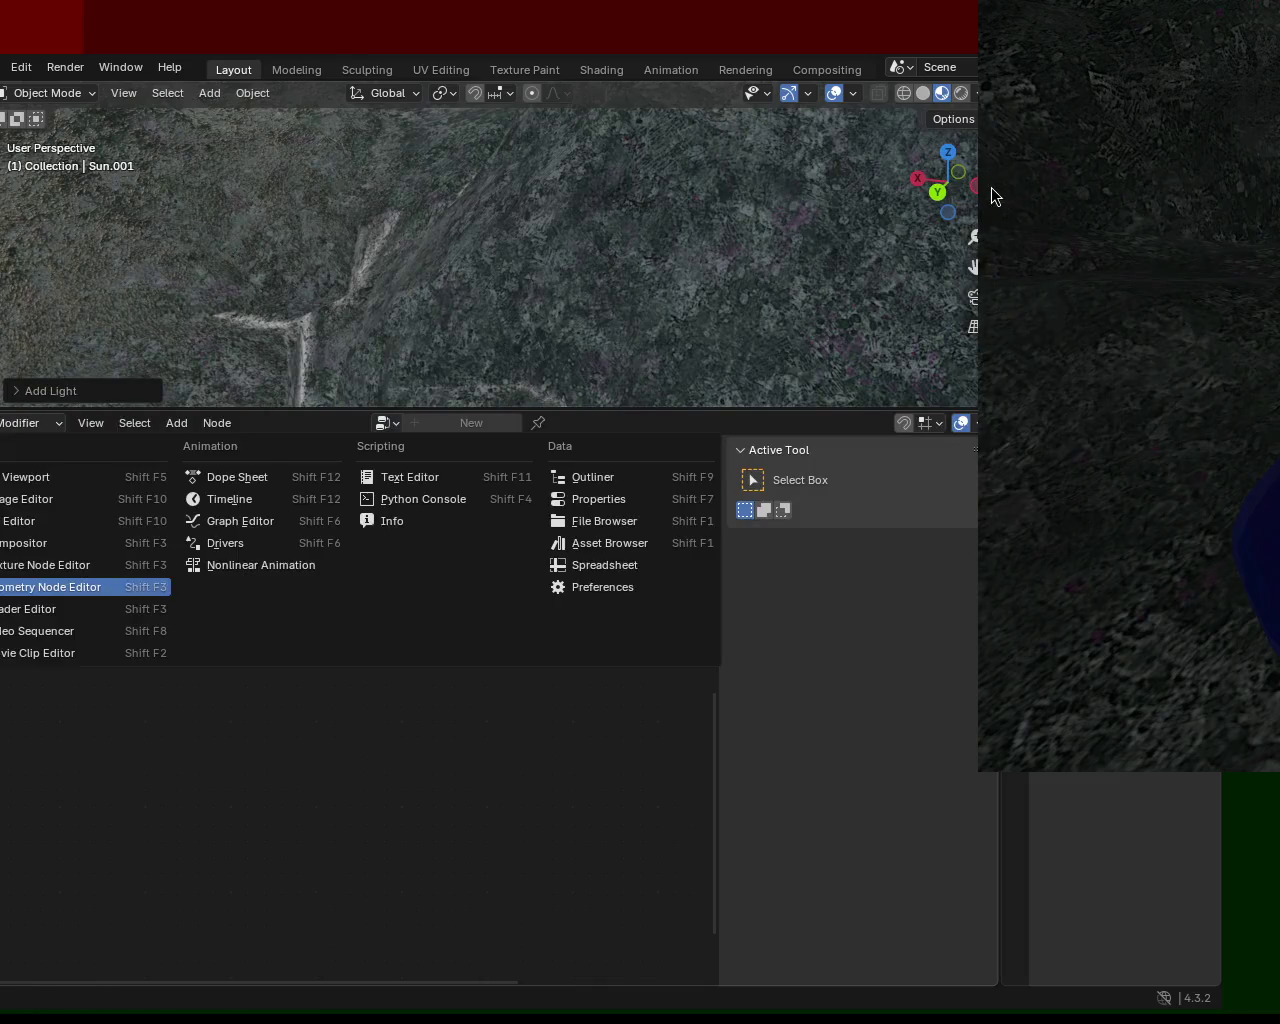
{"action": "left_click", "coordinate": [26, 609]}
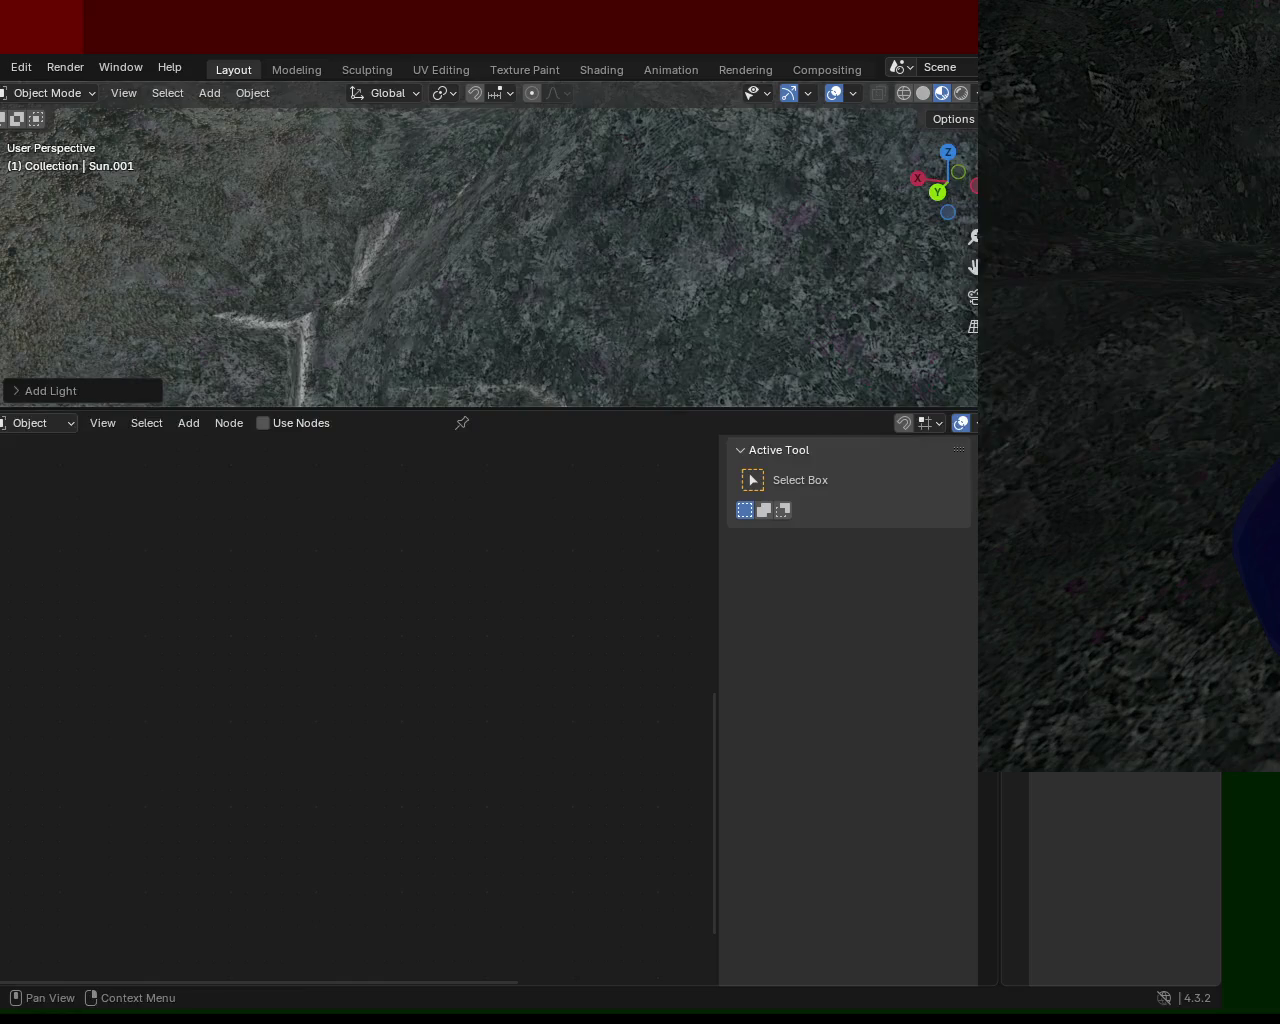
Select the terrain Plane and frame its Material.002 nodes, including Ambient Occlusion and the output
{"action": "left_click", "coordinate": [480, 260]}
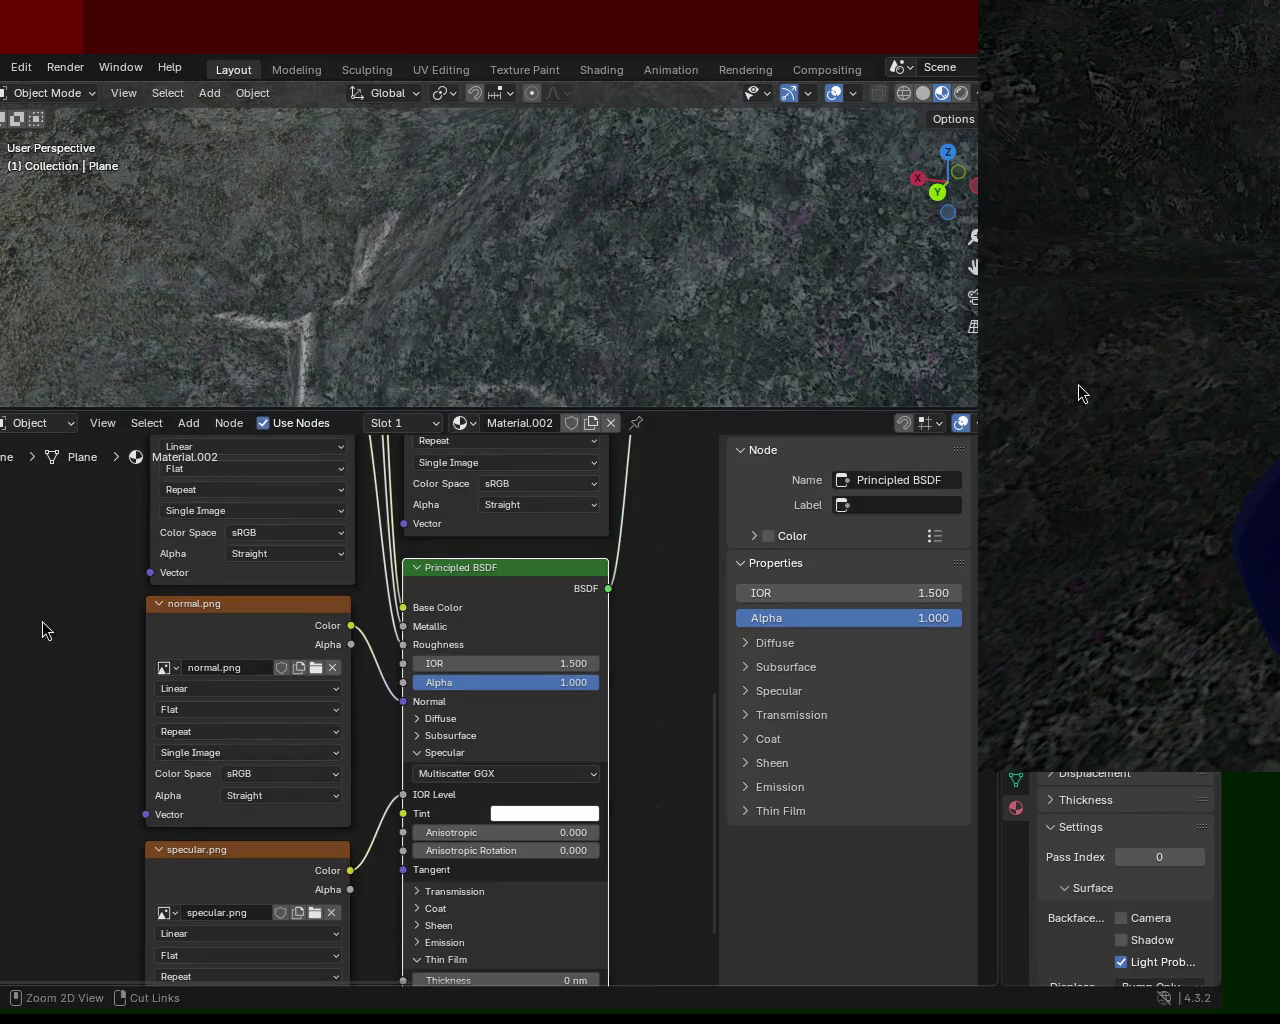
{"action": "middle_click_drag", "start_coordinate": [43, 629], "coordinate": [176, 552], "text": "ctrl"}
{"action": "scroll", "coordinate": [191, 817], "scroll_direction": "down", "scroll_amount": 3}
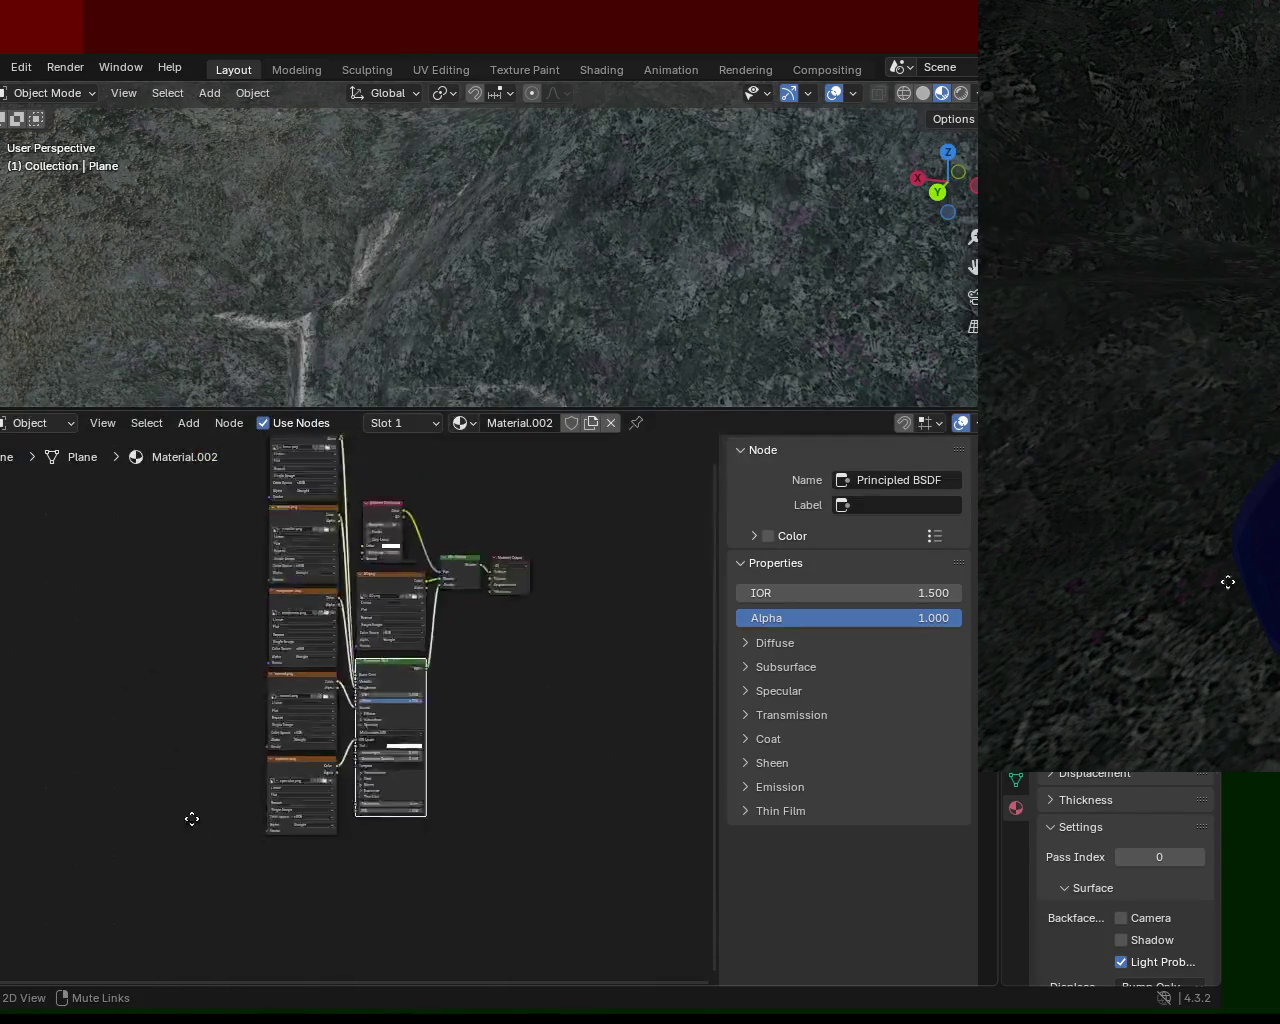
{"action": "scroll", "coordinate": [367, 622], "scroll_direction": "up", "scroll_amount": 3}
{"action": "scroll", "coordinate": [450, 560], "scroll_direction": "up", "scroll_amount": 1}
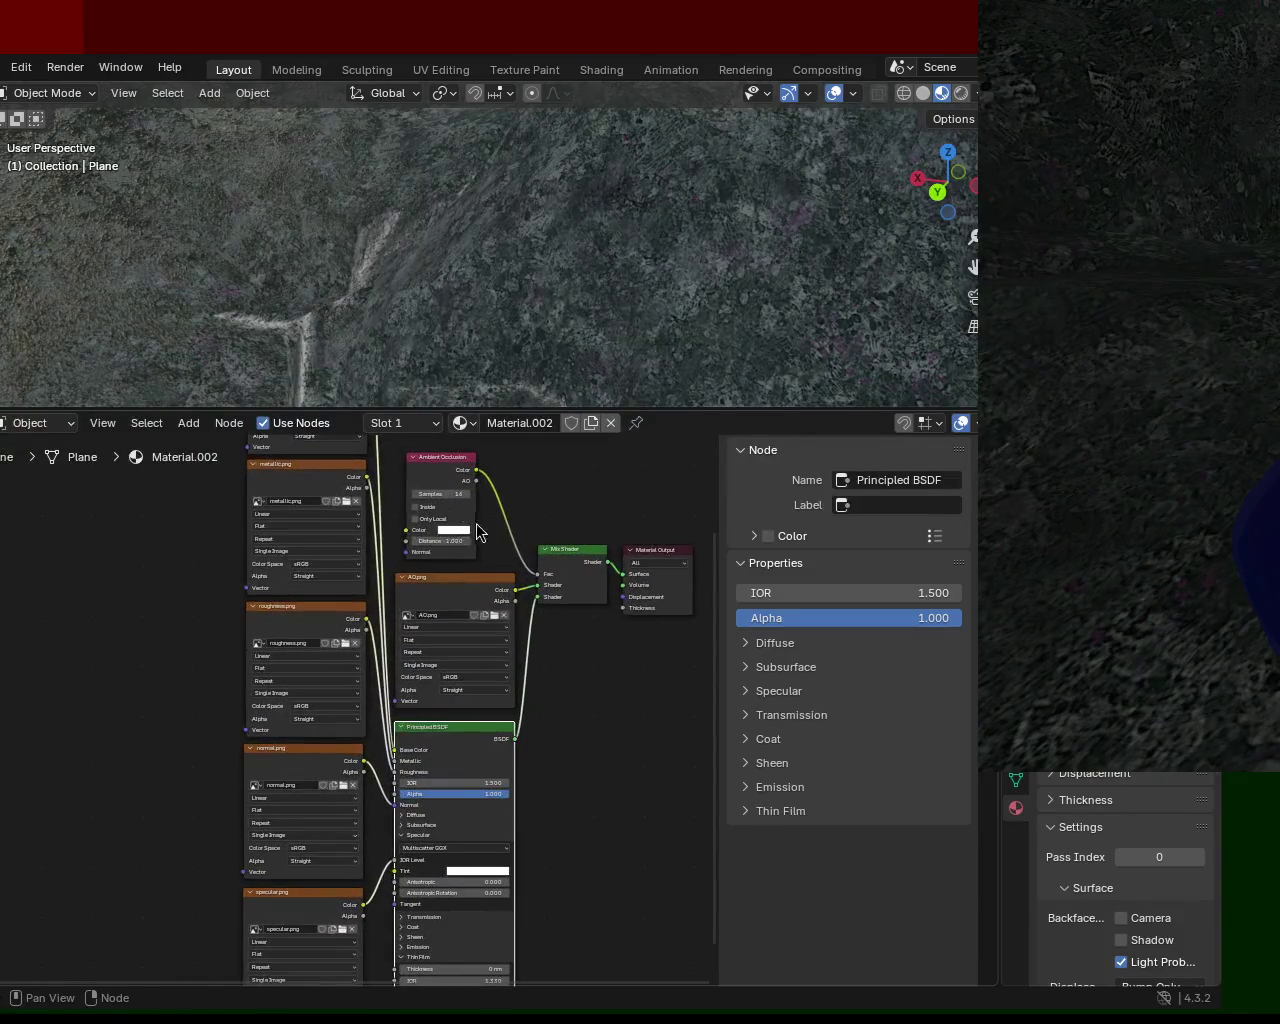
{"action": "scroll", "coordinate": [537, 514], "scroll_direction": "up", "scroll_amount": 2}
{"action": "middle_click_drag", "start_coordinate": [537, 515], "coordinate": [440, 725]}
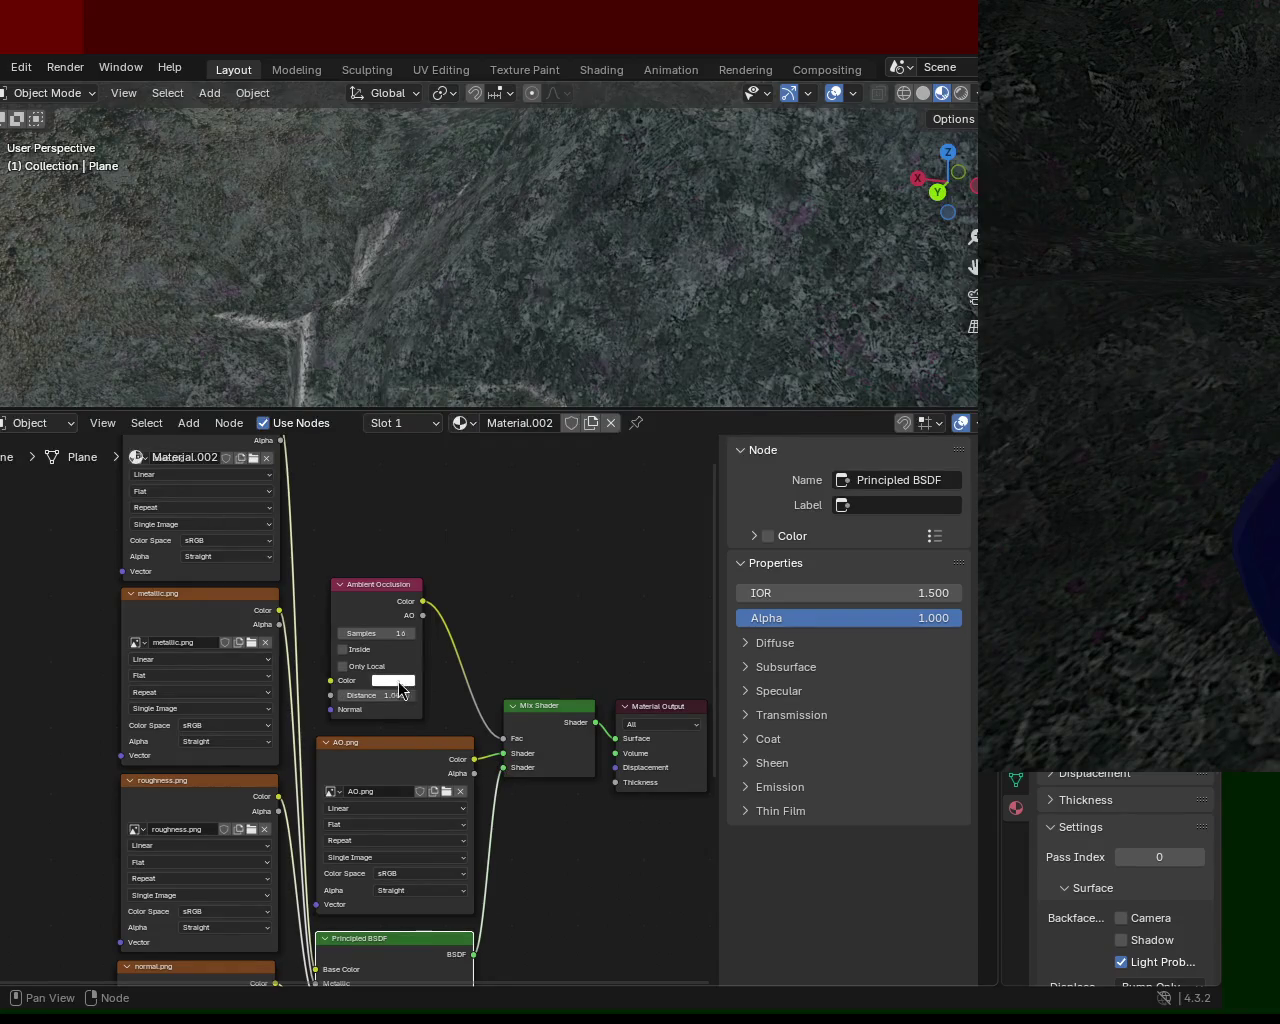
Set the Ambient Occlusion colour to black, reconnect Principled BSDF into the Mix Shader, and orbit to check
{"action": "left_click", "coordinate": [395, 681]}
{"action": "mouse_move", "coordinate": [491, 560]}
{"action": "left_mouse_down"}
{"action": "mouse_move", "coordinate": [492, 467]}
{"action": "mouse_move", "coordinate": [503, 585]}
{"action": "left_mouse_up"}
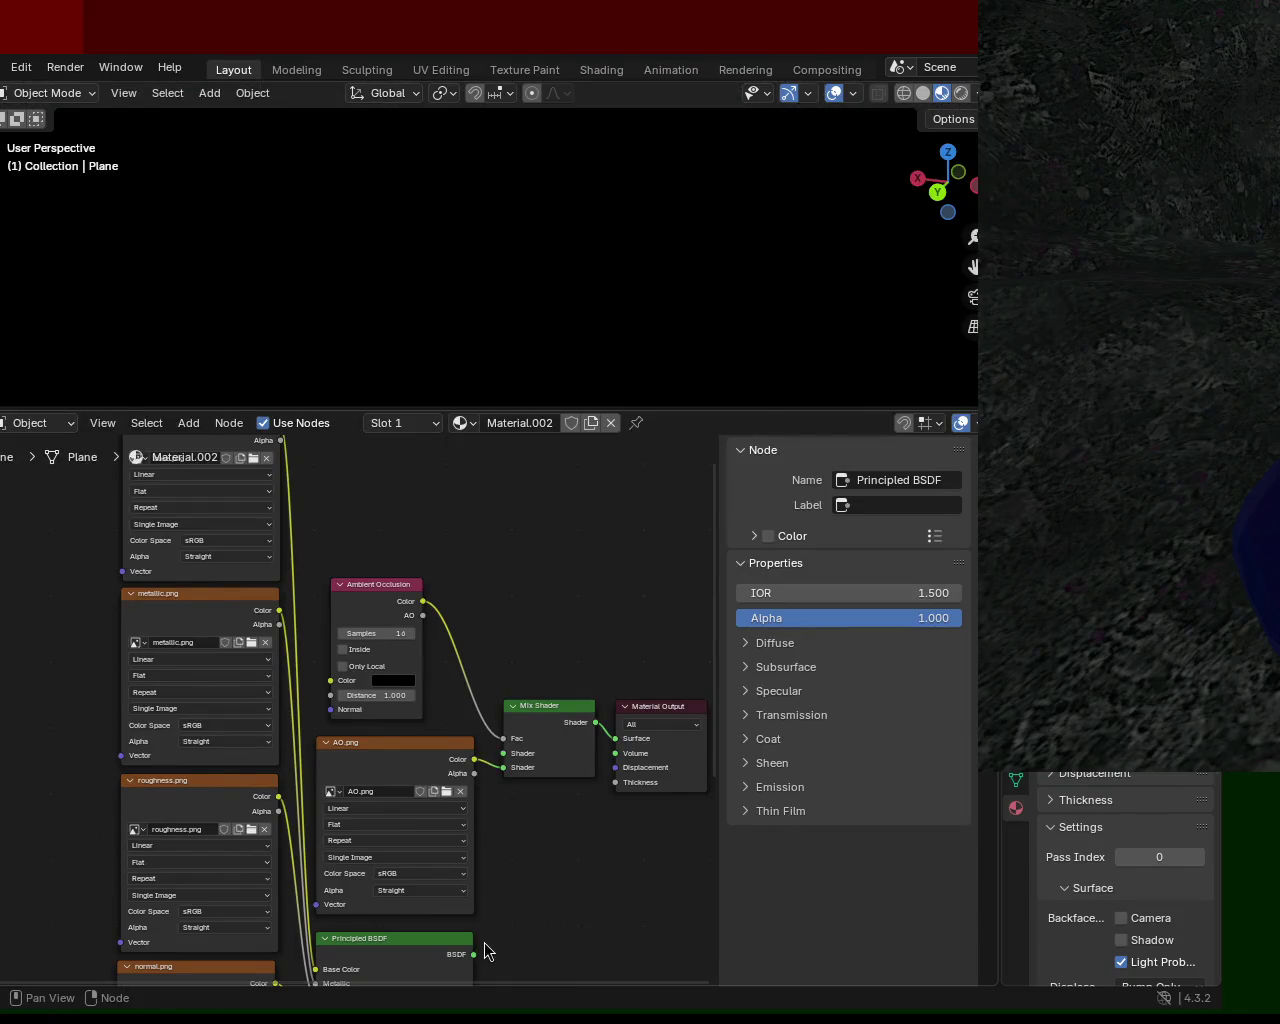
{"action": "mouse_move", "coordinate": [474, 954]}
{"action": "left_mouse_down"}
{"action": "mouse_move", "coordinate": [510, 745]}
{"action": "mouse_move", "coordinate": [505, 766]}
{"action": "left_mouse_up"}
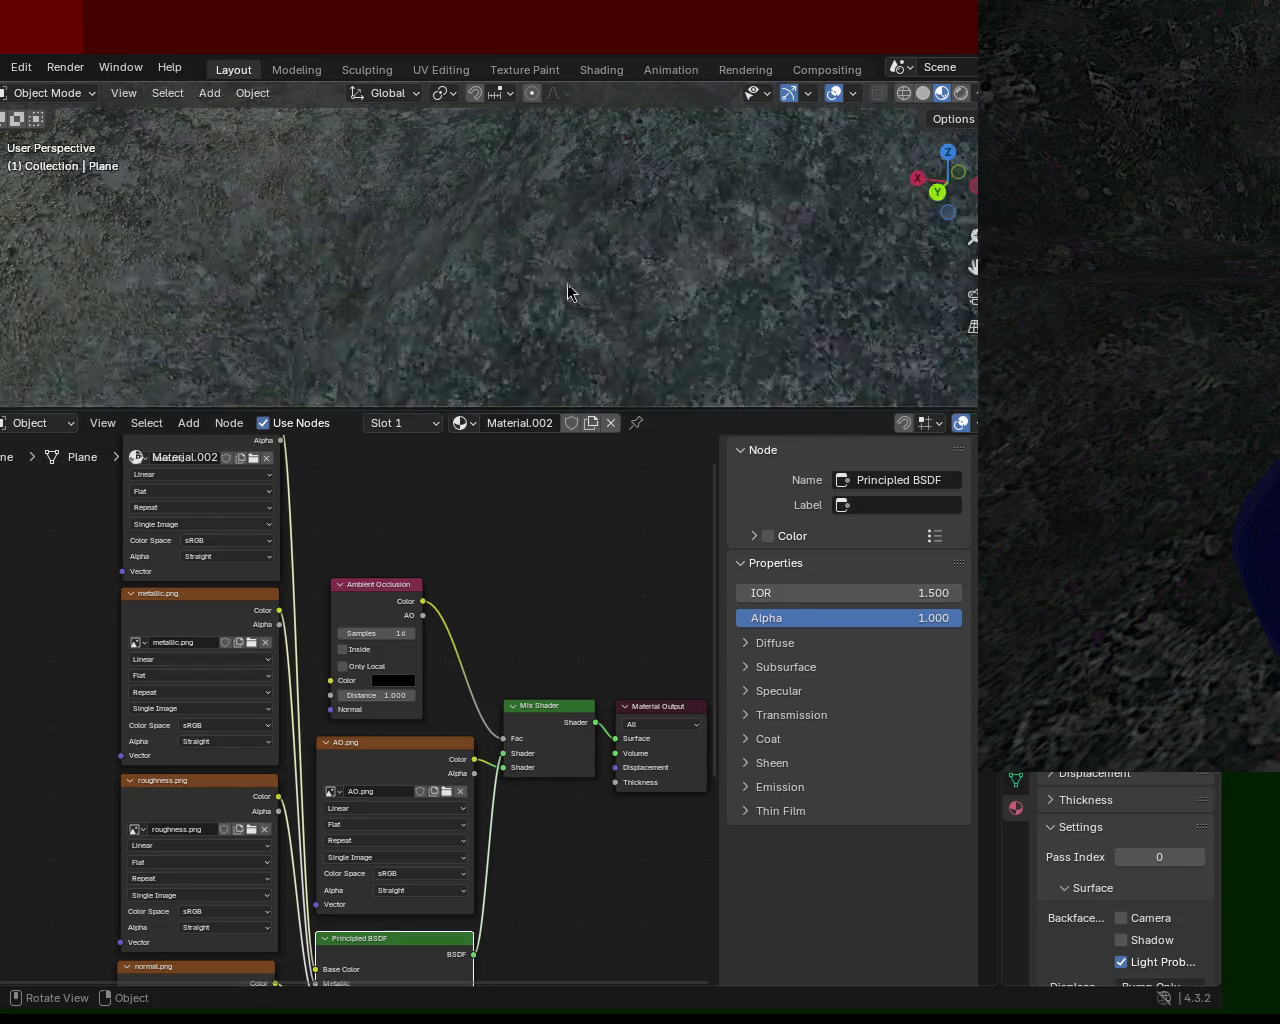
{"action": "middle_click_drag", "start_coordinate": [464, 272], "coordinate": [438, 302]}
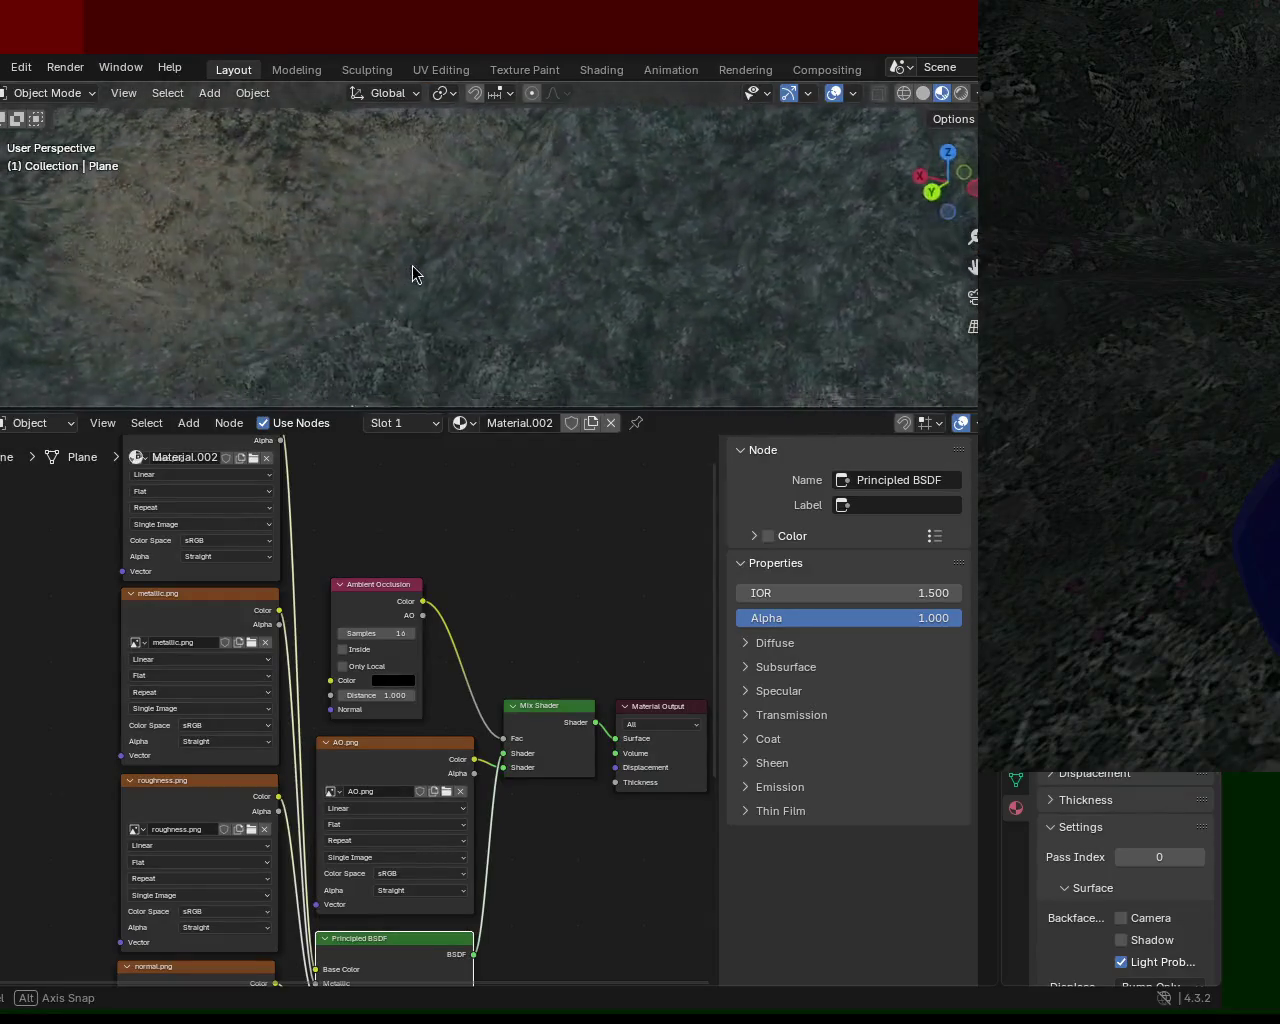
{"action": "mouse_move", "coordinate": [438, 302]}
{"action": "middle_mouse_down"}
{"action": "mouse_move", "coordinate": [523, 317]}
{"action": "mouse_move", "coordinate": [508, 155]}
{"action": "mouse_move", "coordinate": [522, 165]}
{"action": "middle_mouse_up"}
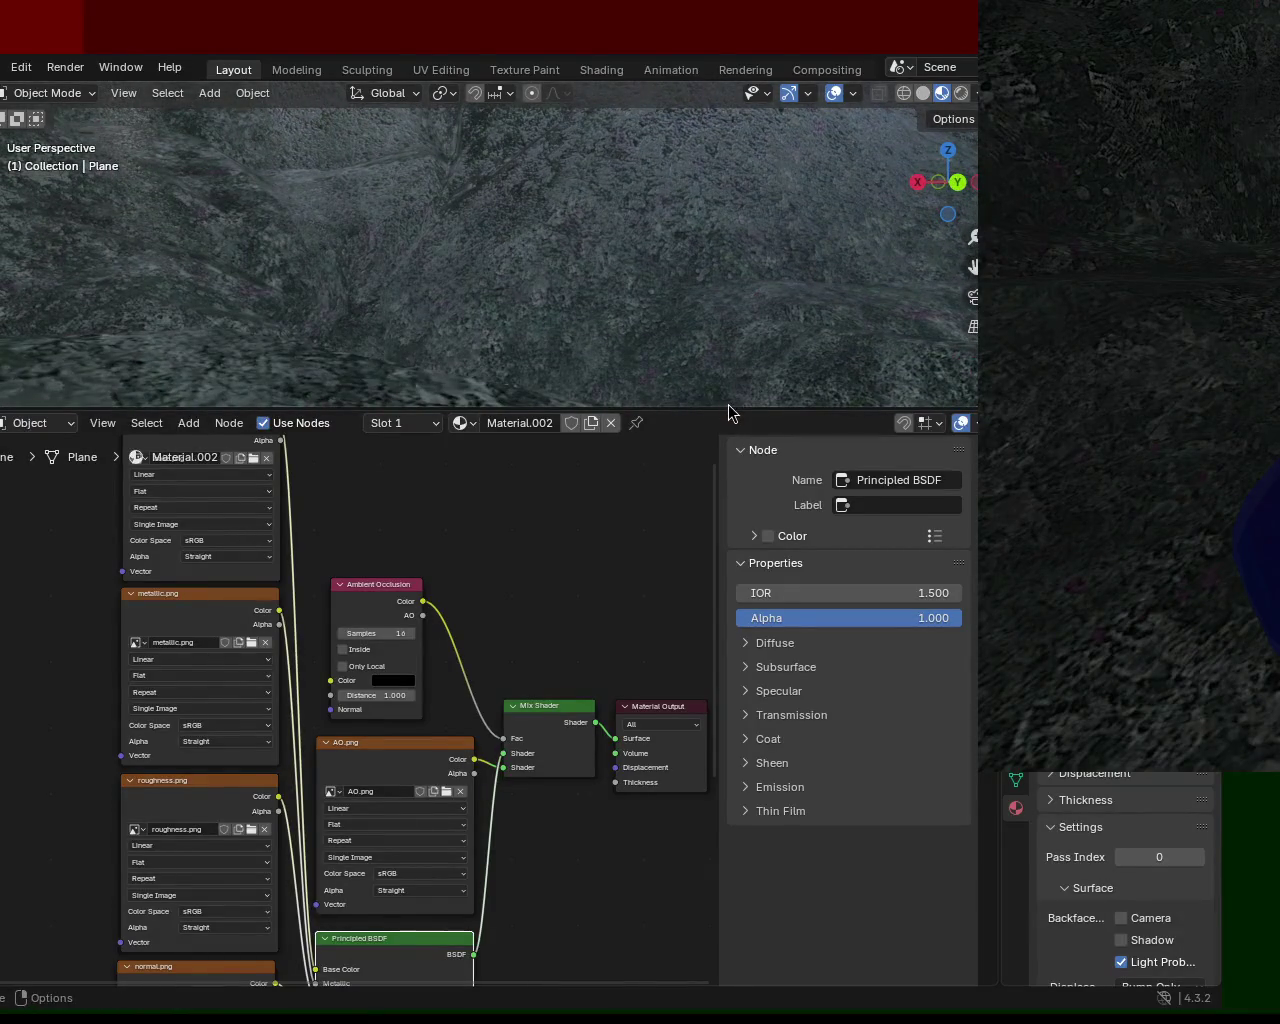
Move the AO image texture node below the Principled BSDF and raise the BSDF node
{"action": "scroll", "coordinate": [490, 585], "scroll_direction": "down", "scroll_amount": 3}
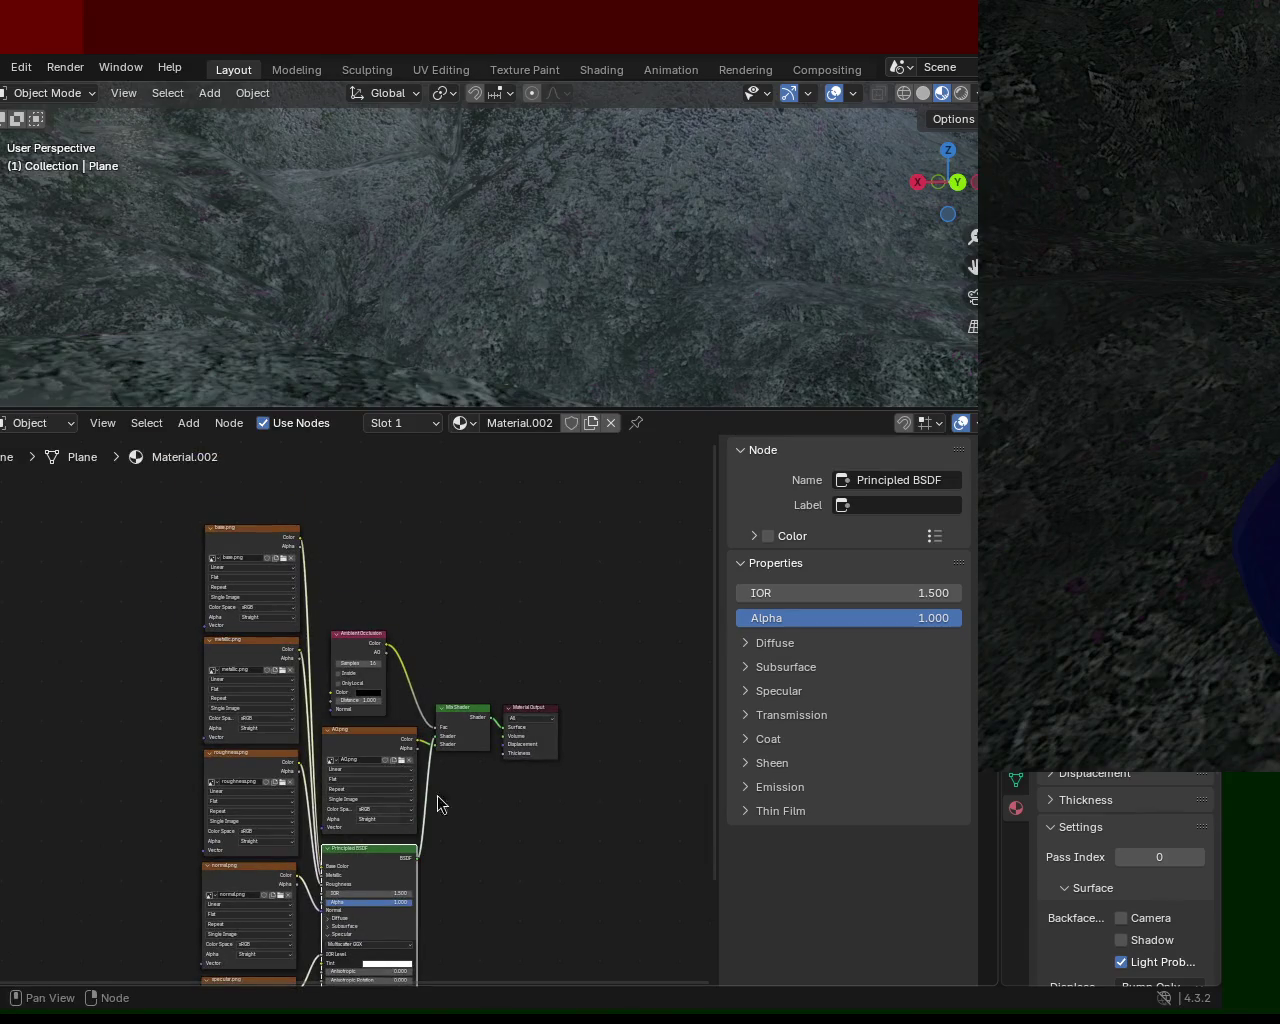
{"action": "scroll", "coordinate": [483, 734], "scroll_direction": "down", "scroll_amount": 2}
{"action": "scroll", "coordinate": [342, 765], "scroll_direction": "up", "scroll_amount": 4}
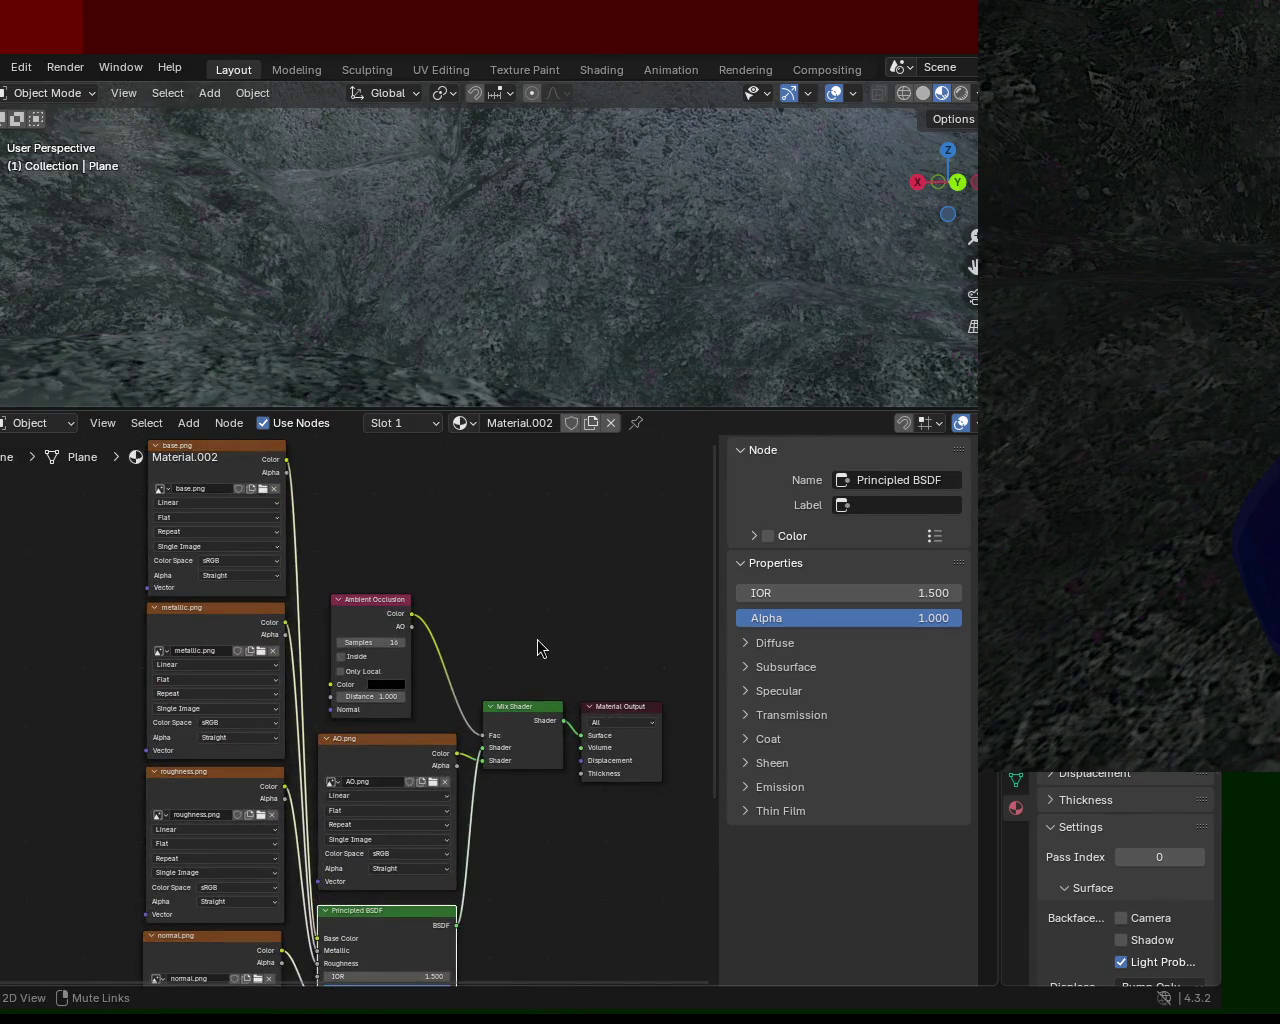
{"action": "scroll", "coordinate": [538, 601], "scroll_direction": "down", "scroll_amount": 2}
{"action": "scroll", "coordinate": [491, 686], "scroll_direction": "down", "scroll_amount": 2}
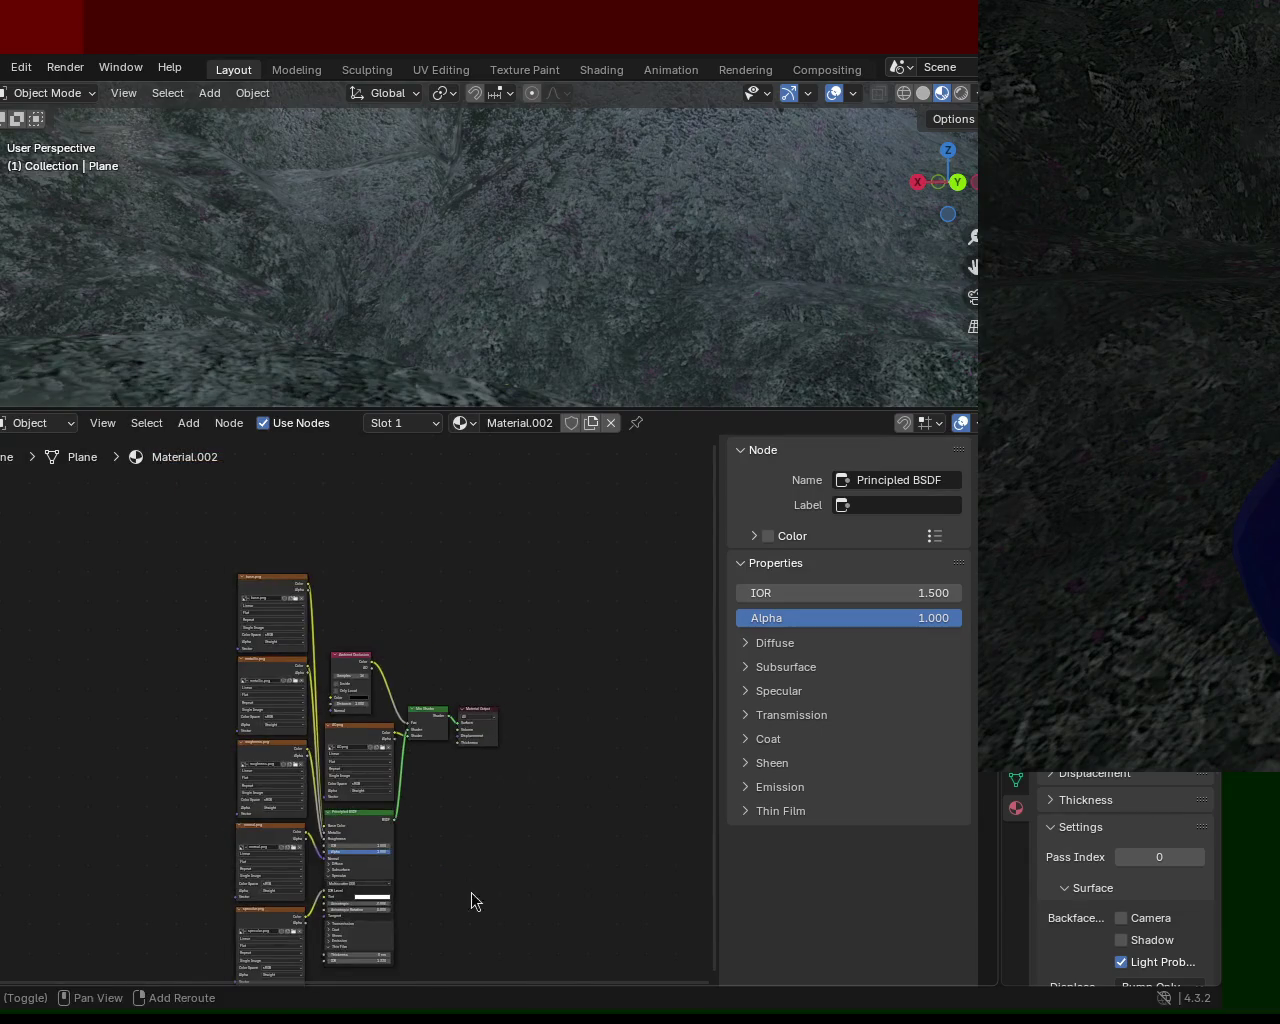
{"action": "middle_click_drag", "start_coordinate": [471, 893], "coordinate": [491, 737]}
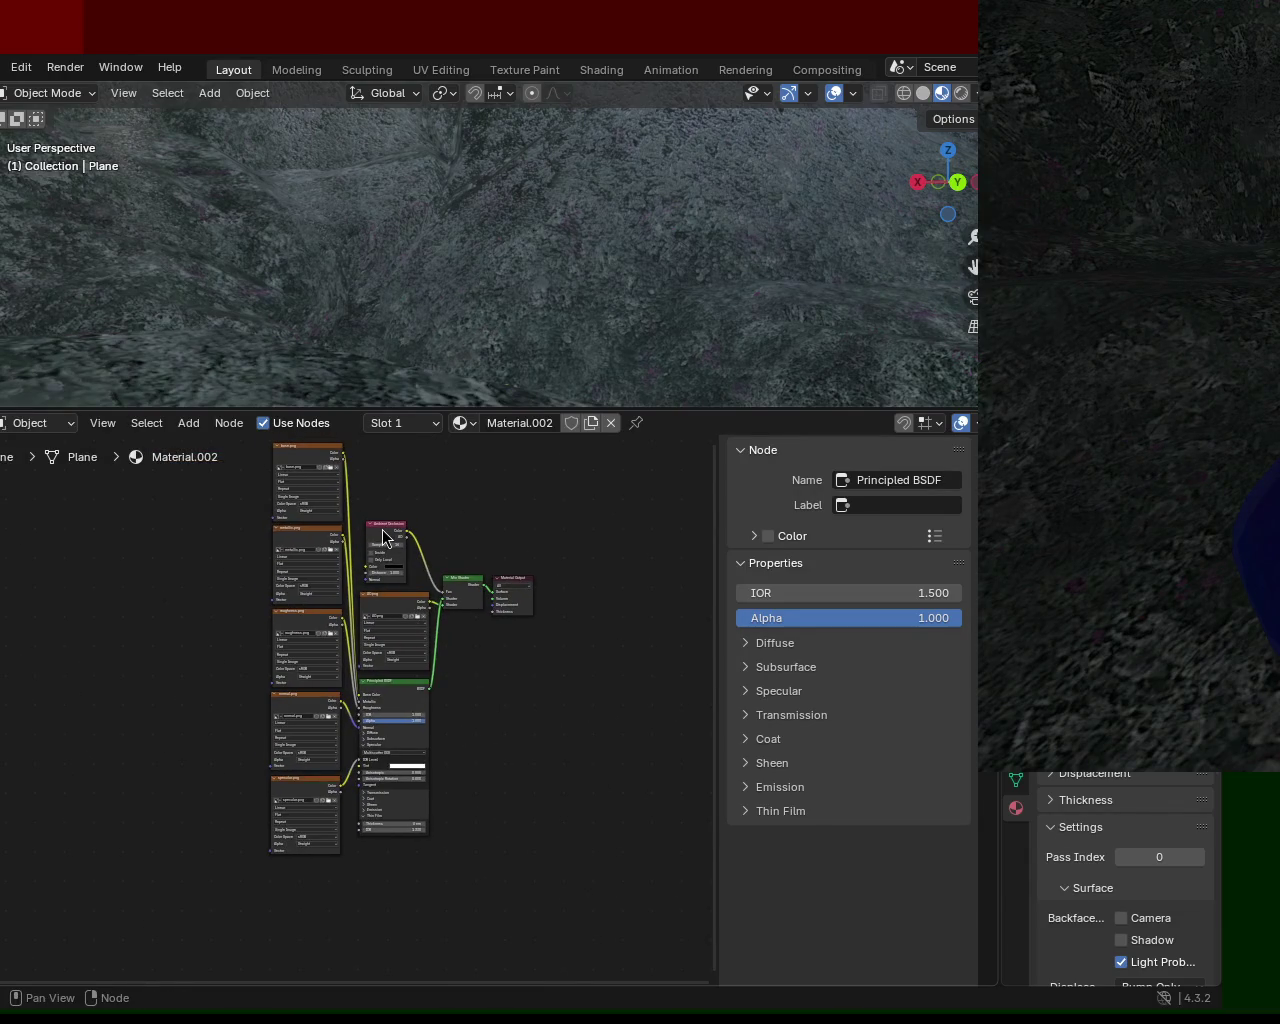
{"action": "middle_click_drag", "start_coordinate": [397, 697], "coordinate": [387, 546], "text": "ctrl"}
{"action": "left_click_drag", "start_coordinate": [440, 546], "coordinate": [474, 918]}
{"action": "left_click_drag", "start_coordinate": [435, 670], "coordinate": [423, 543]}
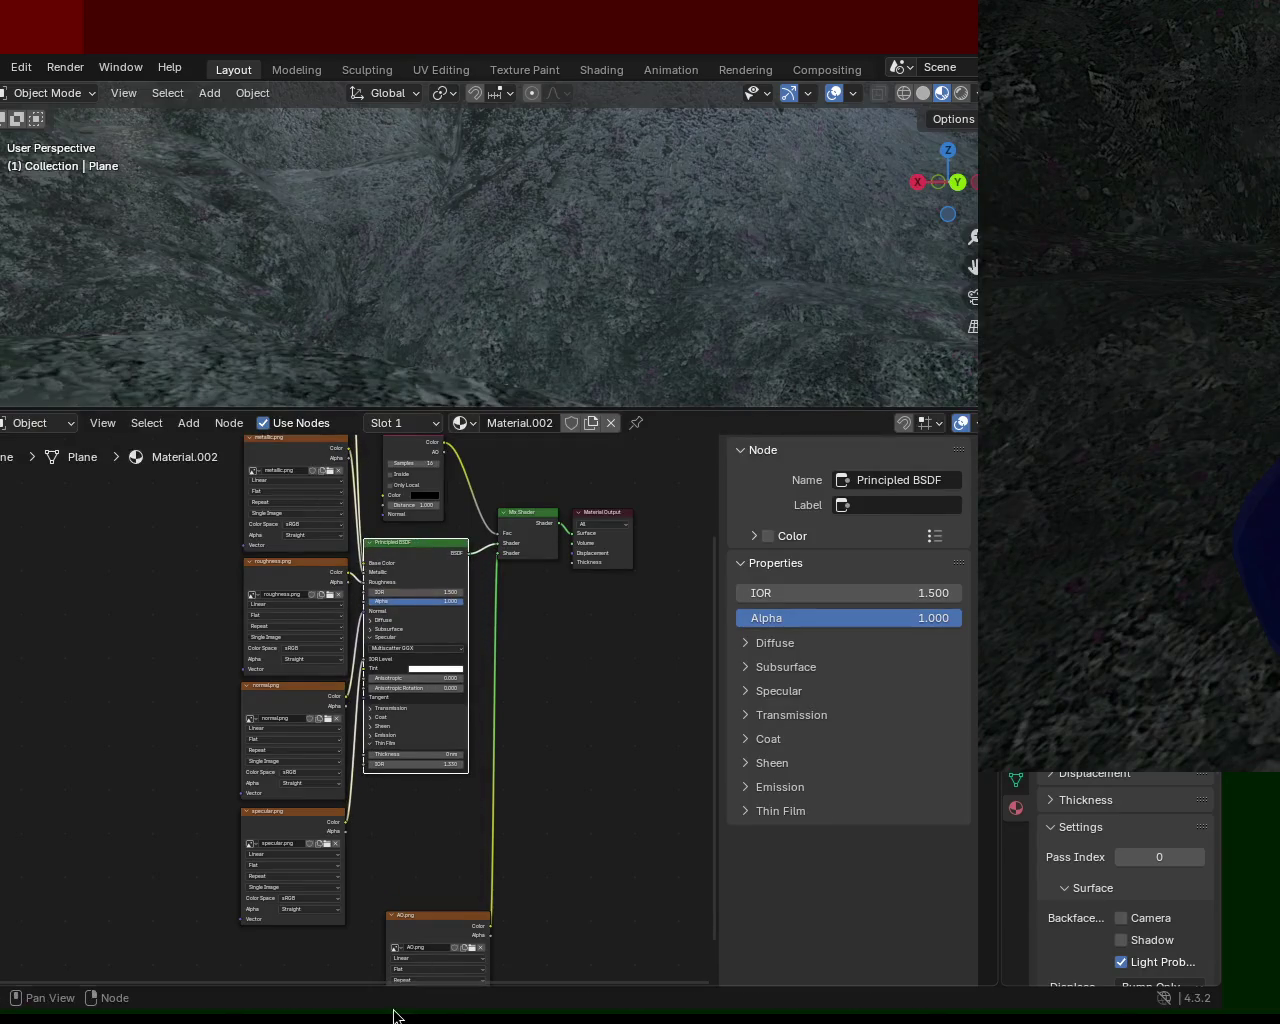
{"action": "mouse_move", "coordinate": [434, 915]}
{"action": "left_mouse_down"}
{"action": "mouse_move", "coordinate": [425, 789]}
{"action": "mouse_move", "coordinate": [412, 795]}
{"action": "left_mouse_up"}
{"action": "middle_click_drag", "start_coordinate": [573, 638], "coordinate": [600, 721]}
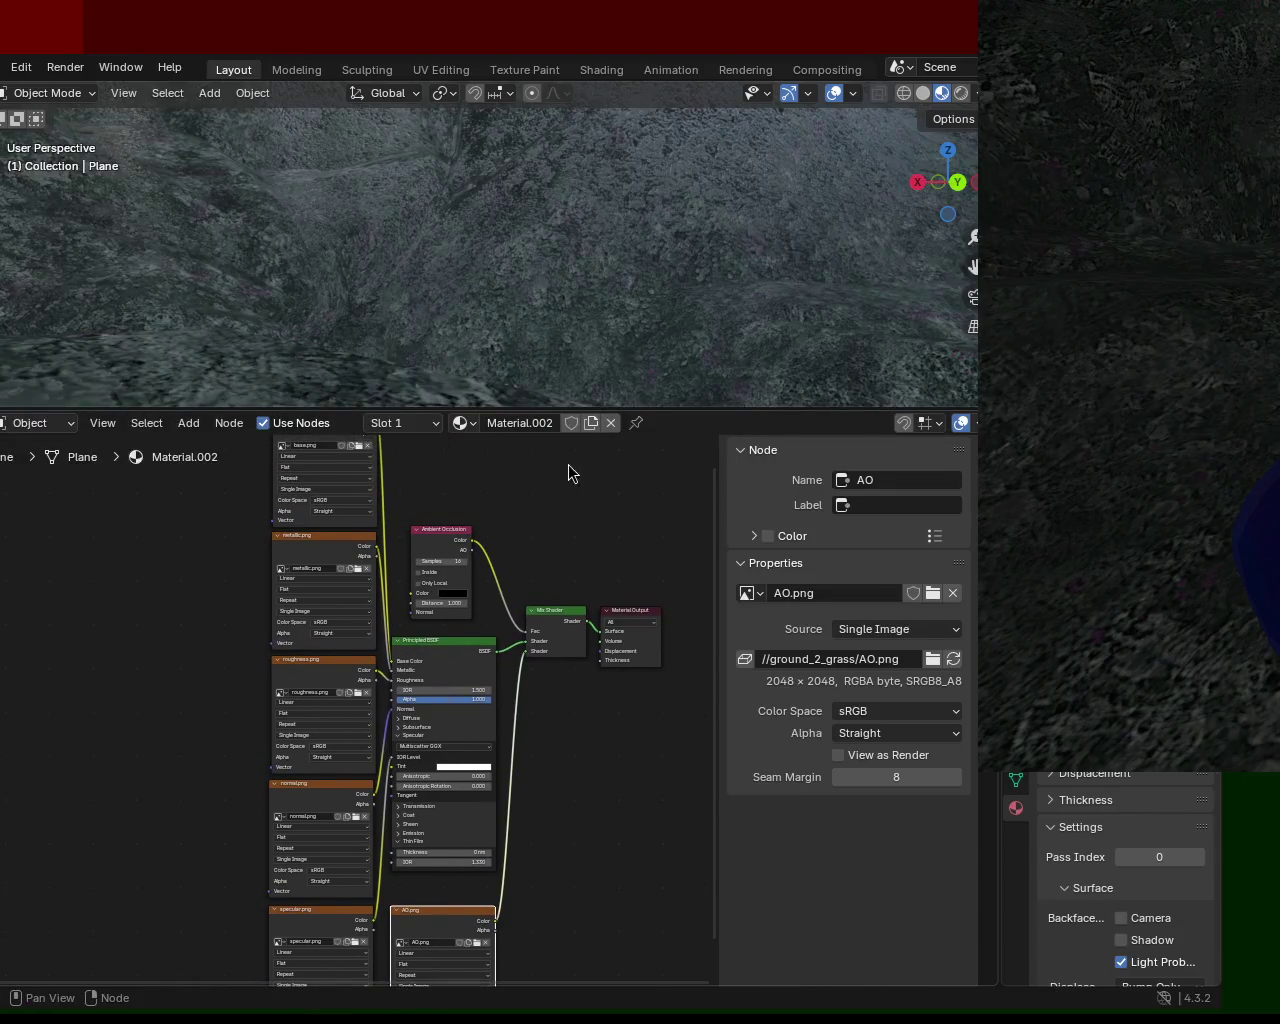
Enlarge the 3D viewport and orbit to inspect the textured terrain
{"action": "mouse_move", "coordinate": [614, 410]}
{"action": "left_mouse_down"}
{"action": "mouse_move", "coordinate": [634, 521]}
{"action": "mouse_move", "coordinate": [630, 617]}
{"action": "left_mouse_up"}
{"action": "mouse_move", "coordinate": [616, 410]}
{"action": "middle_mouse_down"}
{"action": "mouse_move", "coordinate": [622, 424]}
{"action": "mouse_move", "coordinate": [640, 395]}
{"action": "mouse_move", "coordinate": [650, 426]}
{"action": "mouse_move", "coordinate": [580, 435]}
{"action": "mouse_move", "coordinate": [614, 400]}
{"action": "mouse_move", "coordinate": [603, 417]}
{"action": "mouse_move", "coordinate": [566, 362]}
{"action": "middle_mouse_up"}
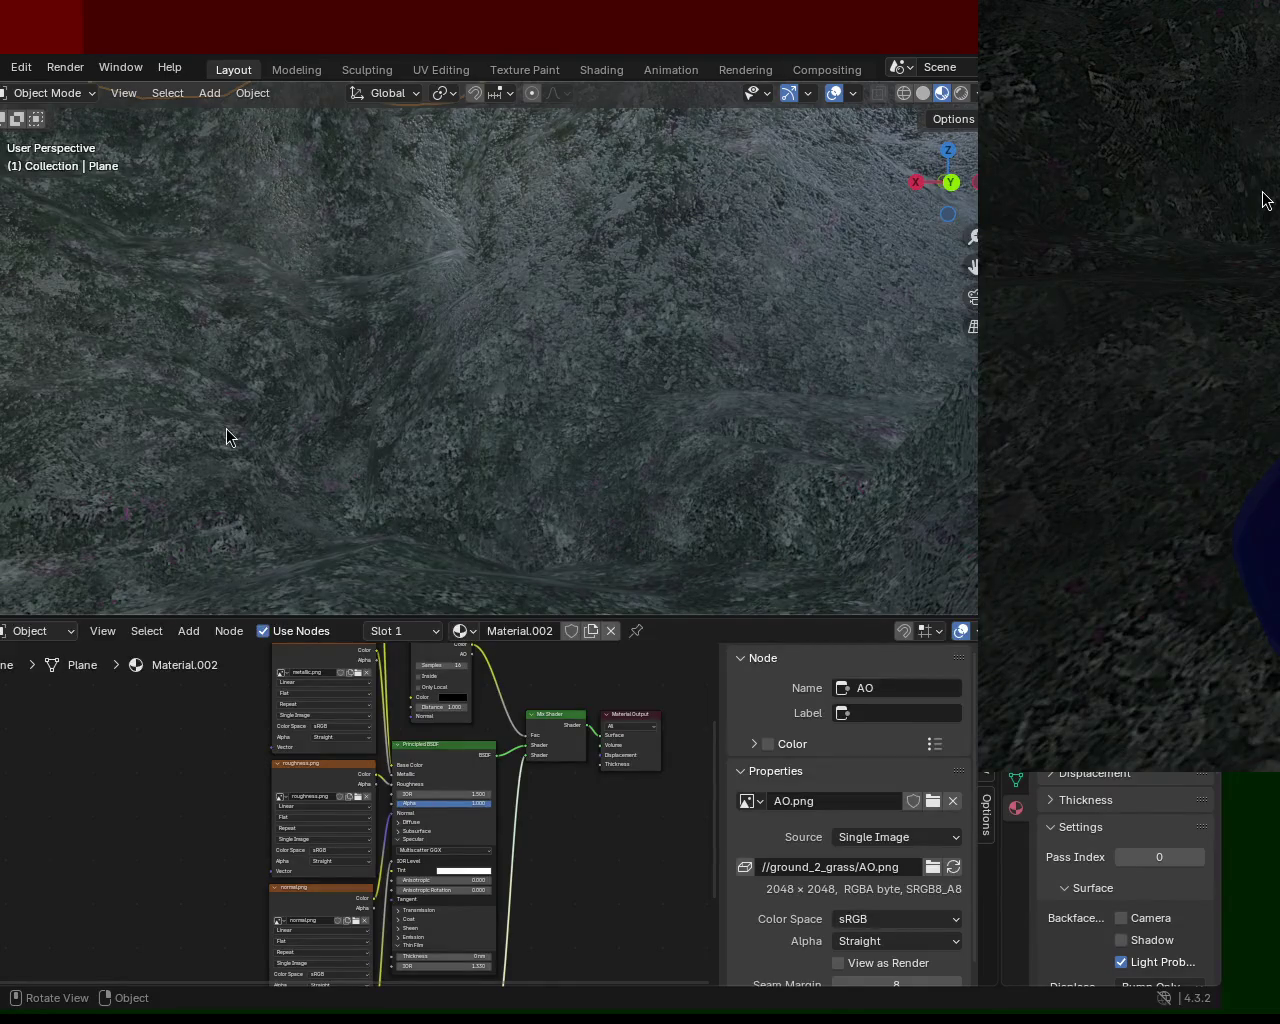
{"action": "mouse_move", "coordinate": [370, 269]}
{"action": "middle_mouse_down"}
{"action": "mouse_move", "coordinate": [261, 375]}
{"action": "mouse_move", "coordinate": [354, 358]}
{"action": "mouse_move", "coordinate": [497, 363]}
{"action": "mouse_move", "coordinate": [577, 423]}
{"action": "mouse_move", "coordinate": [689, 159]}
{"action": "middle_mouse_up"}
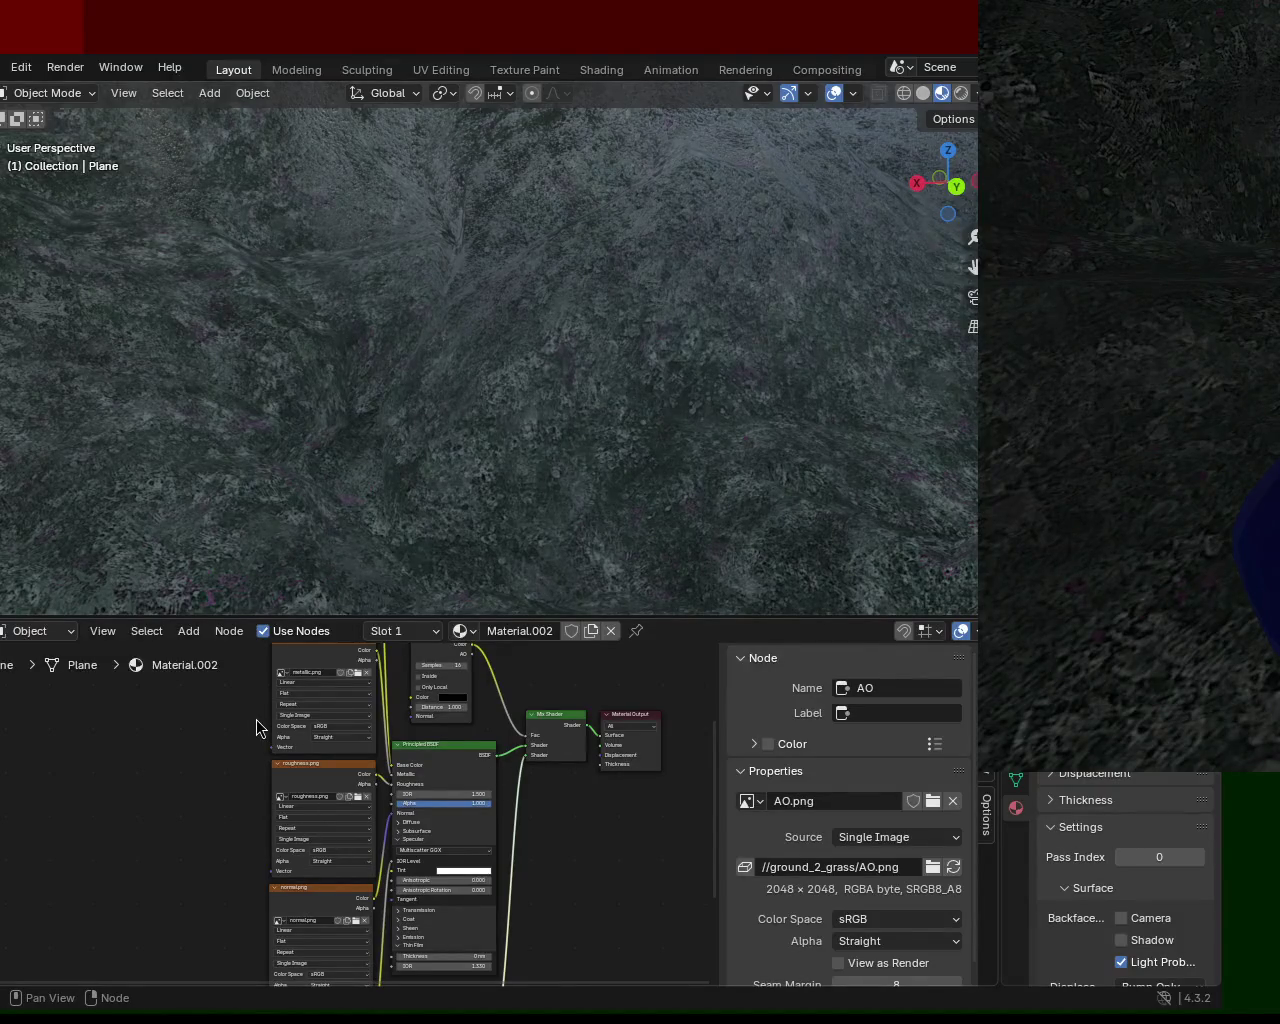
Save ground_2.blend, shift the five image texture nodes left, and move Ambient Occlusion toward the BSDF
{"action": "key", "text": "ctrl+s"}
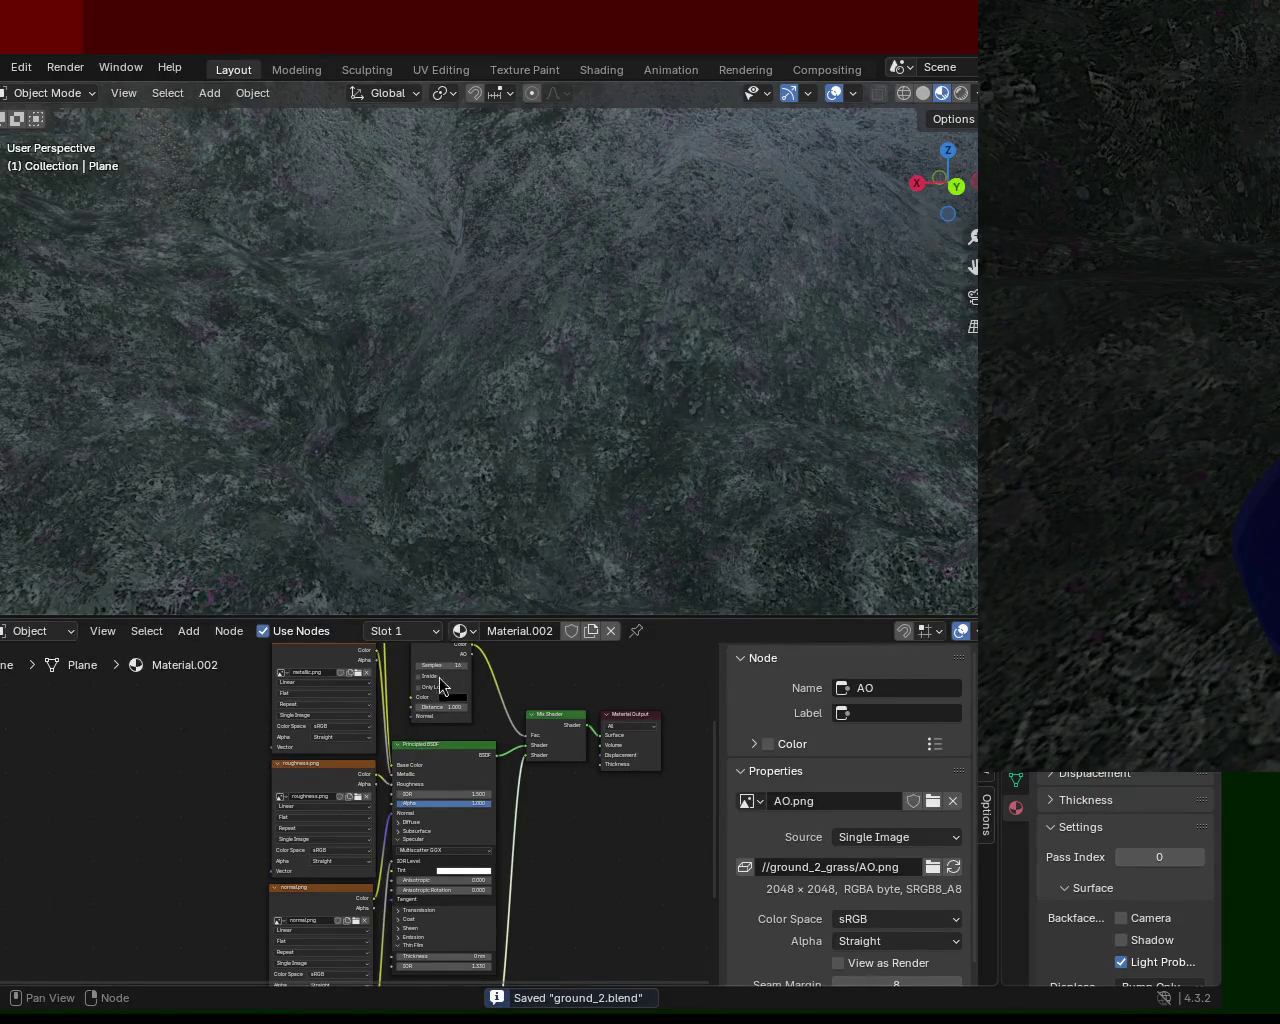
{"action": "left_click_drag", "start_coordinate": [531, 614], "coordinate": [526, 283]}
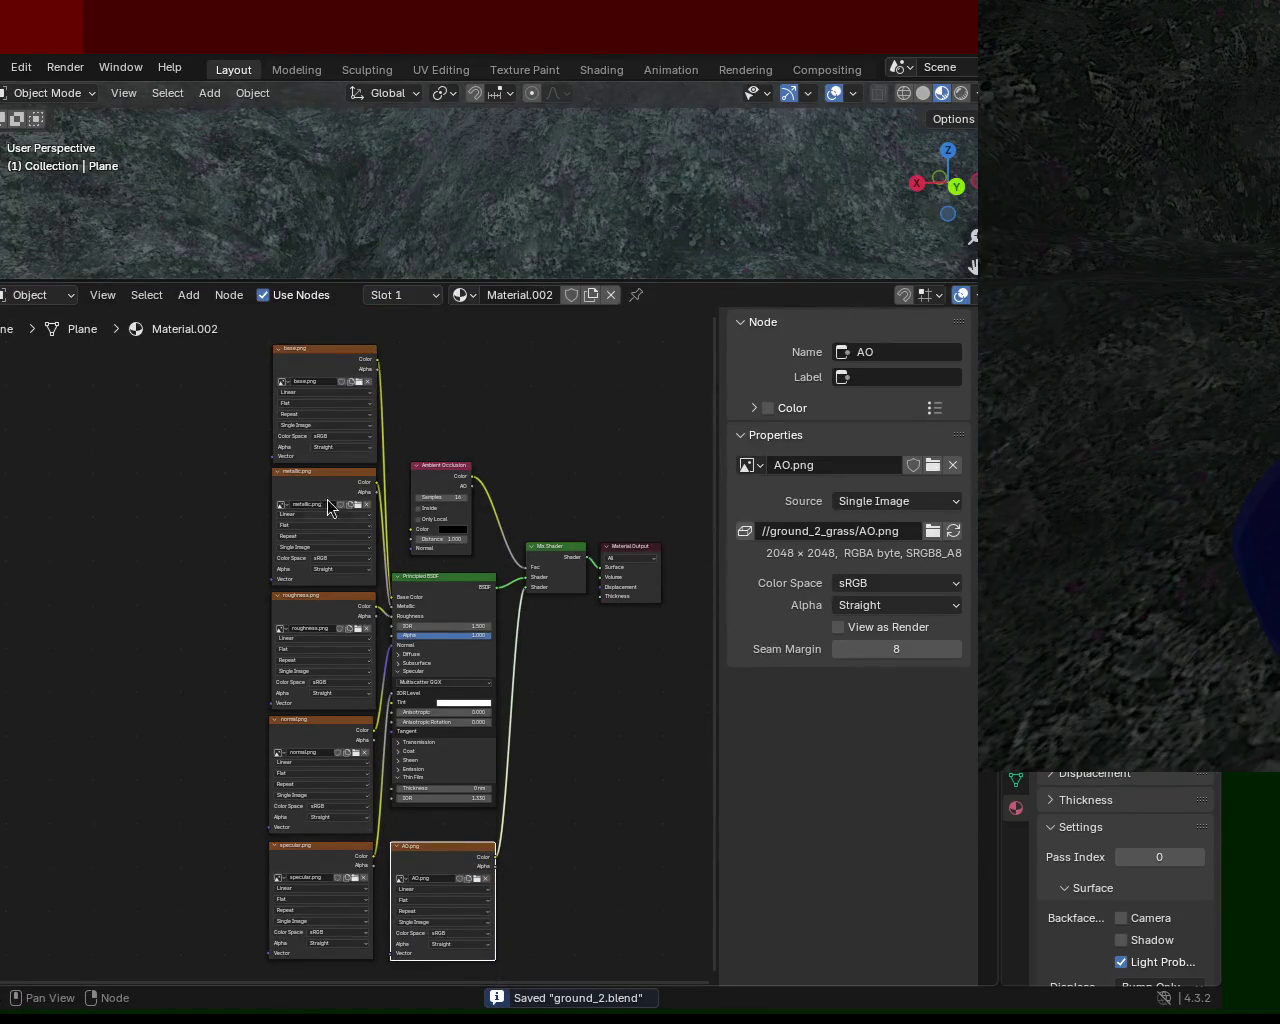
{"action": "left_click_drag", "start_coordinate": [436, 474], "coordinate": [453, 457]}
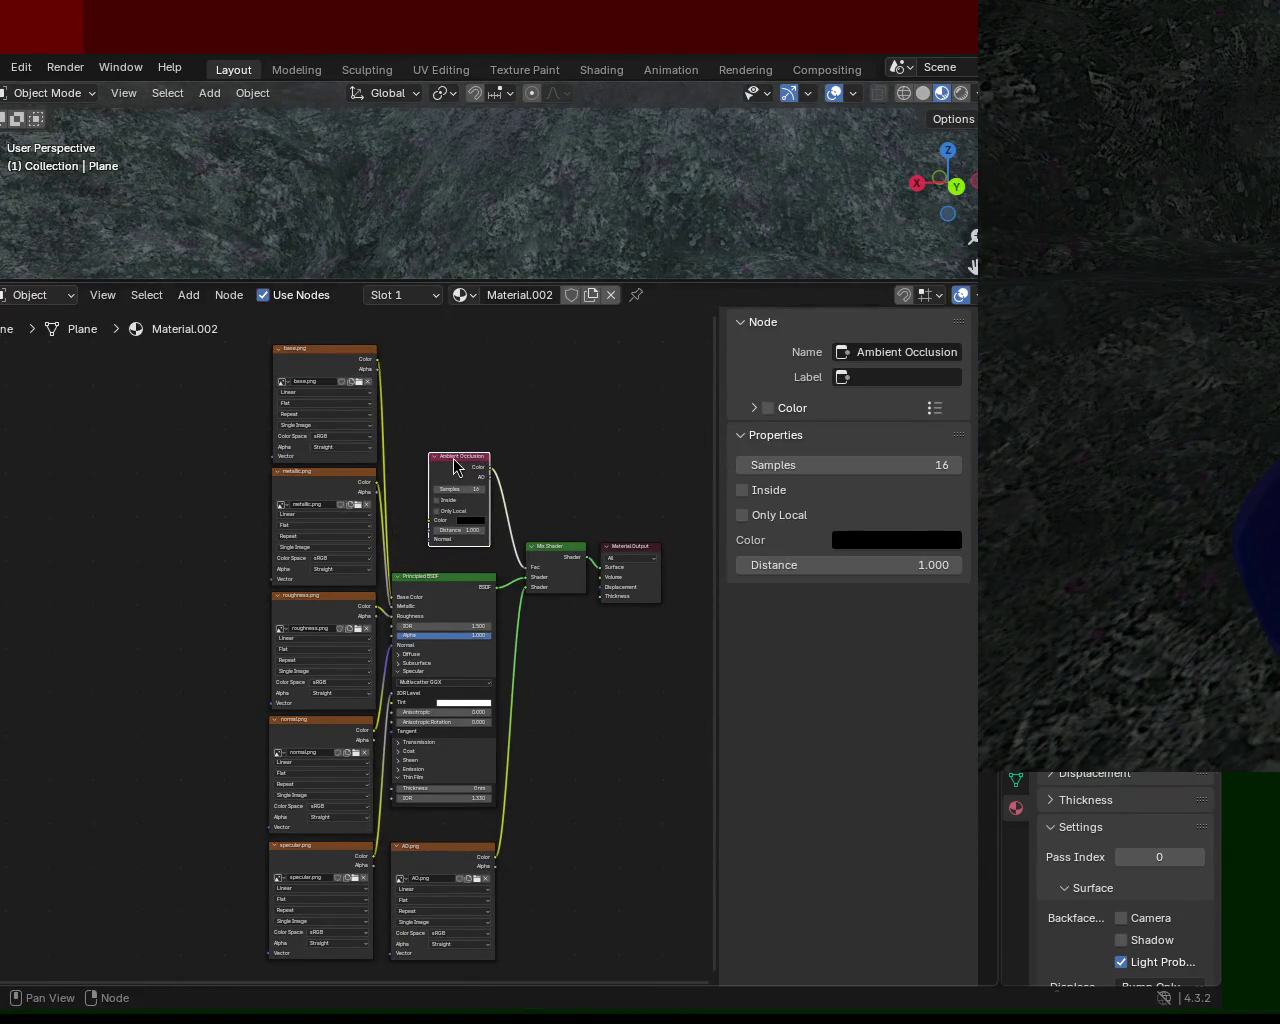
{"action": "mouse_move", "coordinate": [190, 377]}
{"action": "left_mouse_down"}
{"action": "mouse_move", "coordinate": [356, 1013]}
{"action": "mouse_move", "coordinate": [355, 930]}
{"action": "left_mouse_up"}
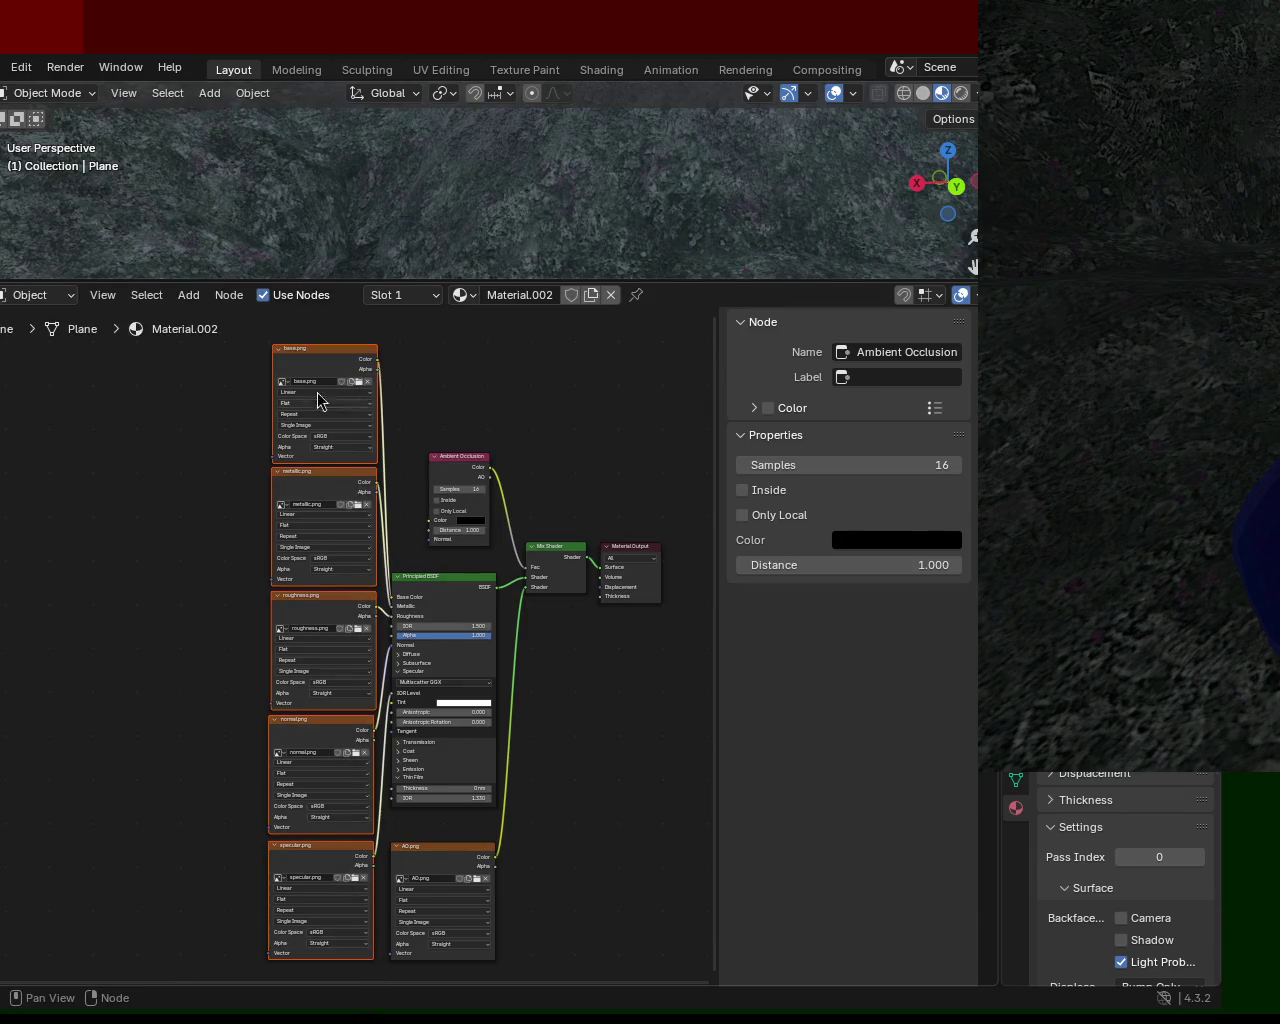
{"action": "left_click_drag", "start_coordinate": [342, 360], "coordinate": [329, 359]}
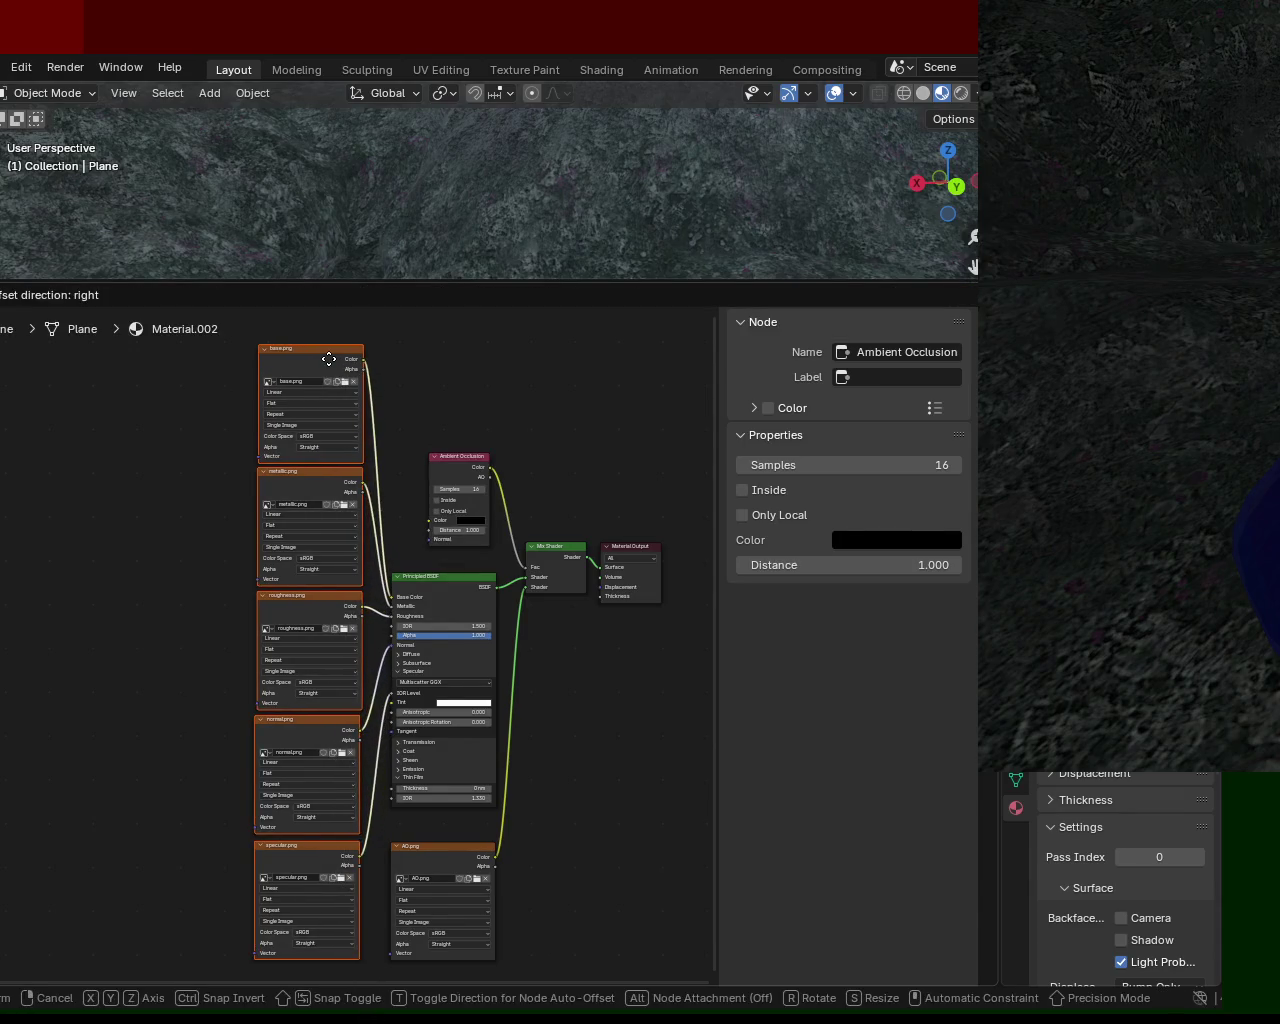
{"action": "left_click_drag", "start_coordinate": [457, 460], "coordinate": [421, 461]}
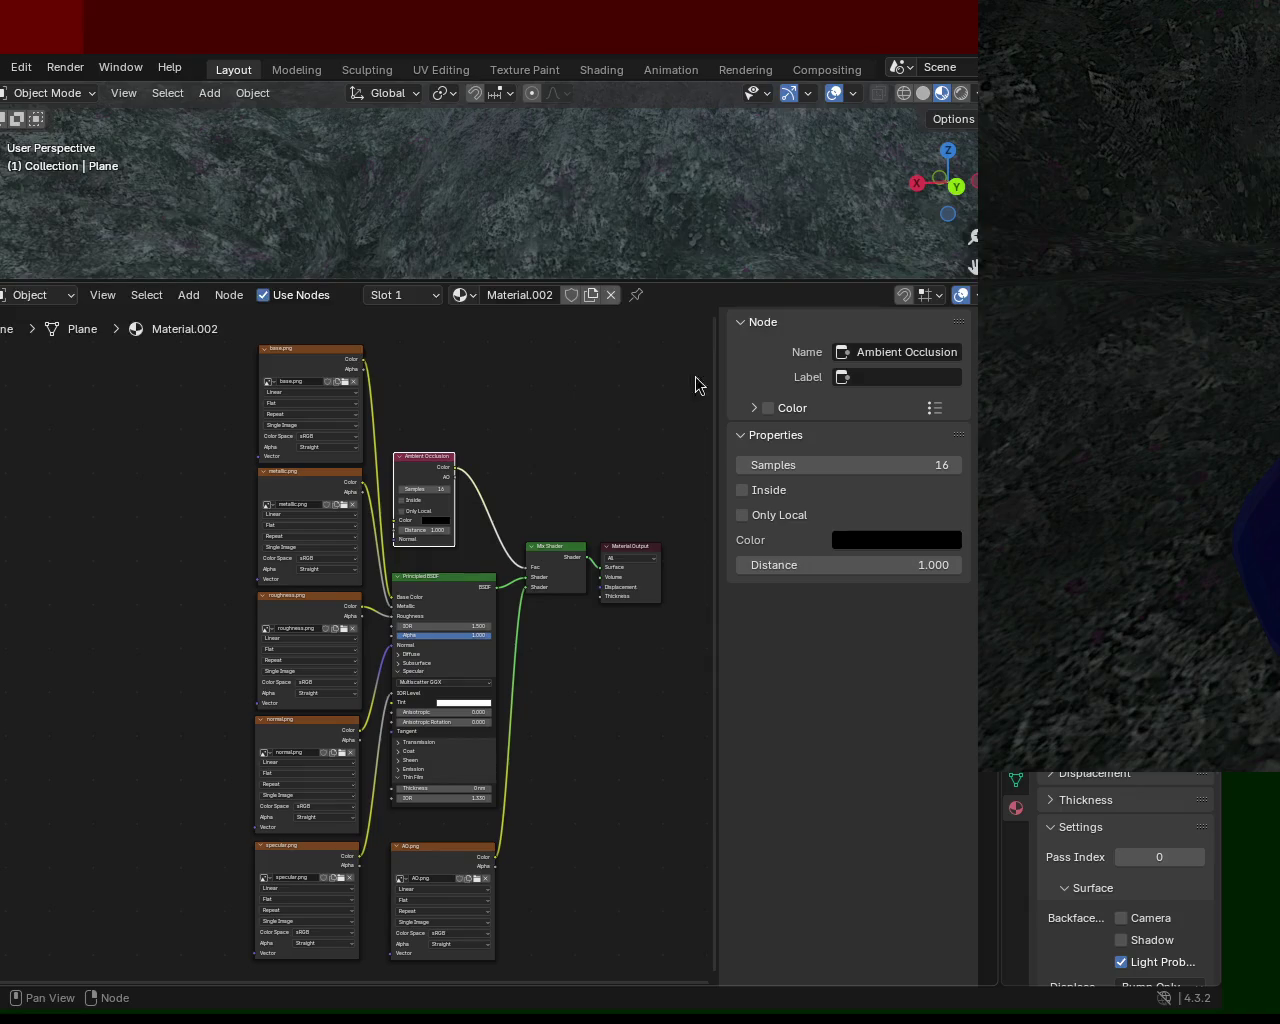
Enlarge the 3D view, orbit around the grass terrain, then expand the Shader Editor
{"action": "left_click_drag", "start_coordinate": [651, 284], "coordinate": [655, 517]}
{"action": "scroll", "coordinate": [533, 347], "scroll_direction": "down", "scroll_amount": 2}
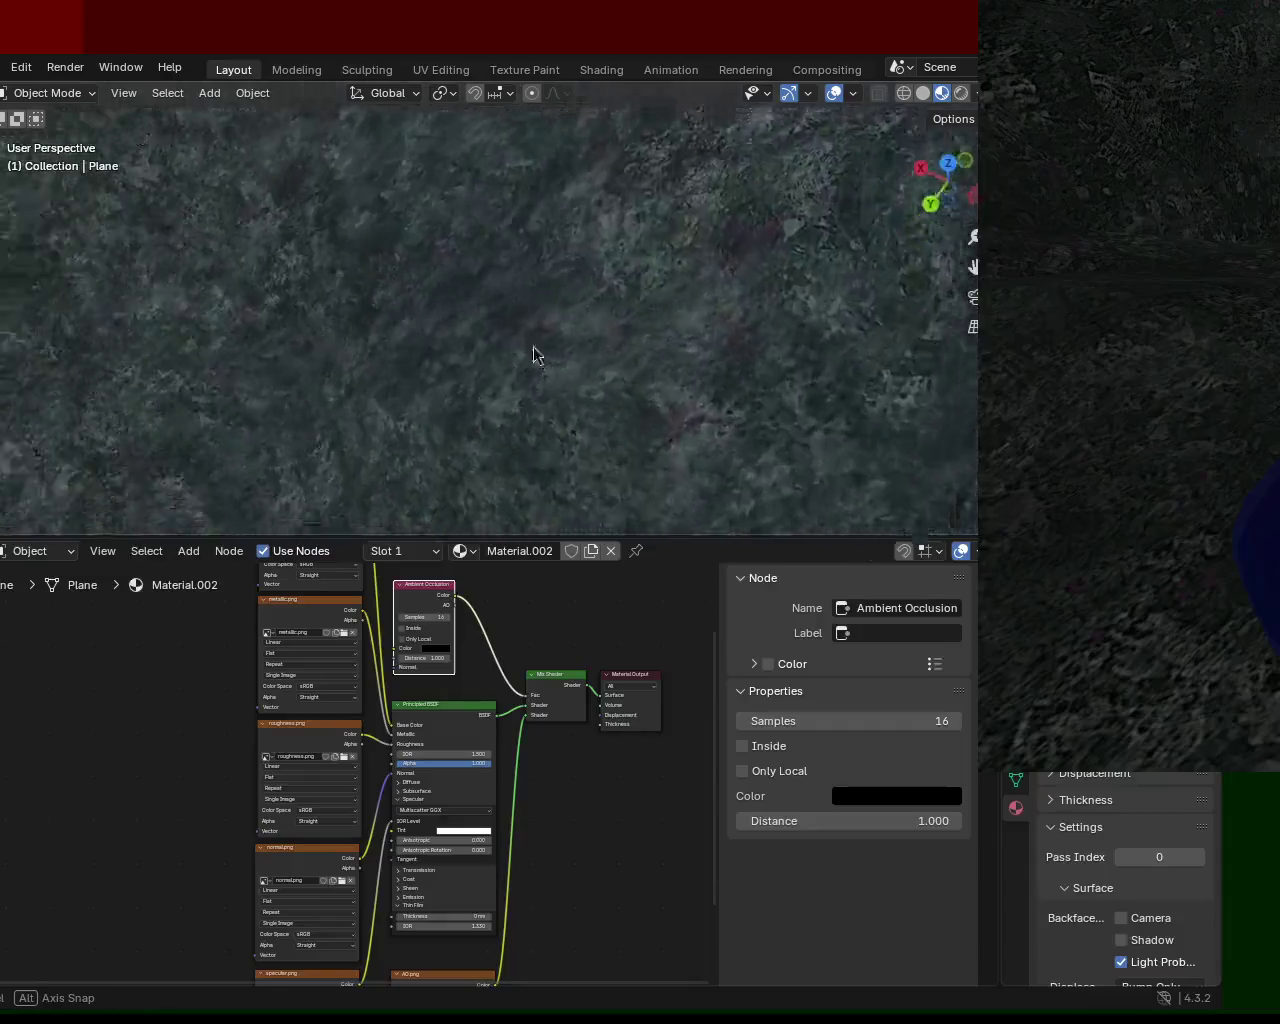
{"action": "scroll", "coordinate": [672, 239], "scroll_direction": "down", "scroll_amount": 2}
{"action": "scroll", "coordinate": [579, 225], "scroll_direction": "down", "scroll_amount": 2}
{"action": "scroll", "coordinate": [588, 329], "scroll_direction": "down", "scroll_amount": 3}
{"action": "mouse_move", "coordinate": [588, 329]}
{"action": "middle_mouse_down"}
{"action": "mouse_move", "coordinate": [490, 290]}
{"action": "mouse_move", "coordinate": [385, 331]}
{"action": "mouse_move", "coordinate": [421, 375]}
{"action": "mouse_move", "coordinate": [397, 321]}
{"action": "mouse_move", "coordinate": [397, 229]}
{"action": "mouse_move", "coordinate": [431, 214]}
{"action": "mouse_move", "coordinate": [560, 331]}
{"action": "mouse_move", "coordinate": [539, 237]}
{"action": "mouse_move", "coordinate": [553, 214]}
{"action": "mouse_move", "coordinate": [517, 240]}
{"action": "middle_mouse_up"}
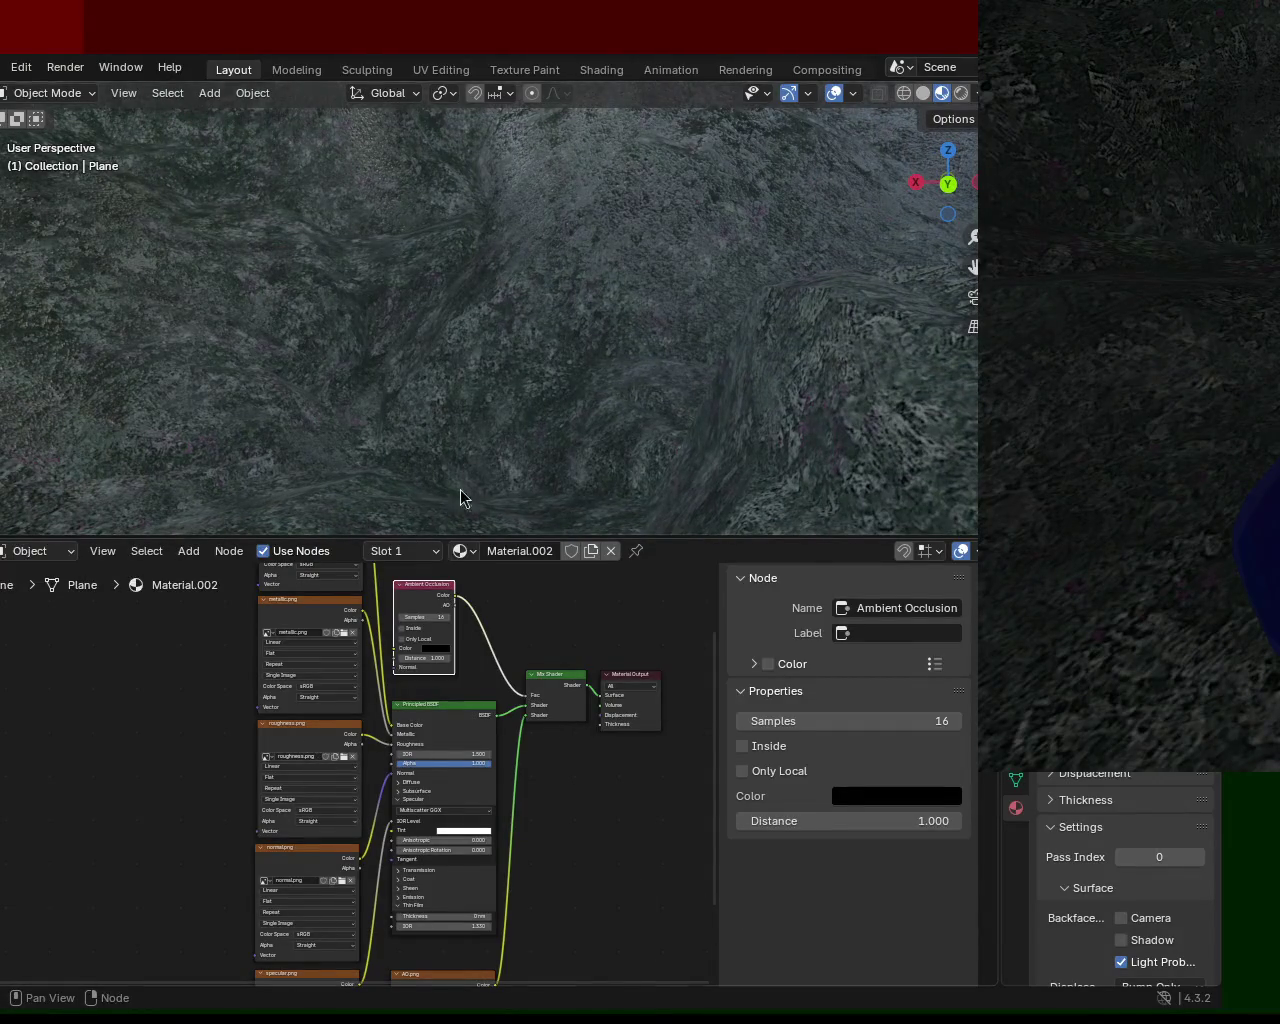
{"action": "middle_click_drag", "start_coordinate": [460, 490], "coordinate": [603, 357]}
{"action": "left_click_drag", "start_coordinate": [556, 275], "coordinate": [590, 322]}
{"action": "mouse_move", "coordinate": [590, 327]}
{"action": "middle_mouse_down"}
{"action": "mouse_move", "coordinate": [665, 360]}
{"action": "mouse_move", "coordinate": [674, 346]}
{"action": "mouse_move", "coordinate": [577, 331]}
{"action": "mouse_move", "coordinate": [410, 338]}
{"action": "mouse_move", "coordinate": [466, 394]}
{"action": "mouse_move", "coordinate": [557, 360]}
{"action": "mouse_move", "coordinate": [546, 323]}
{"action": "mouse_move", "coordinate": [589, 357]}
{"action": "mouse_move", "coordinate": [457, 271]}
{"action": "mouse_move", "coordinate": [491, 251]}
{"action": "mouse_move", "coordinate": [497, 266]}
{"action": "mouse_move", "coordinate": [551, 224]}
{"action": "middle_mouse_up"}
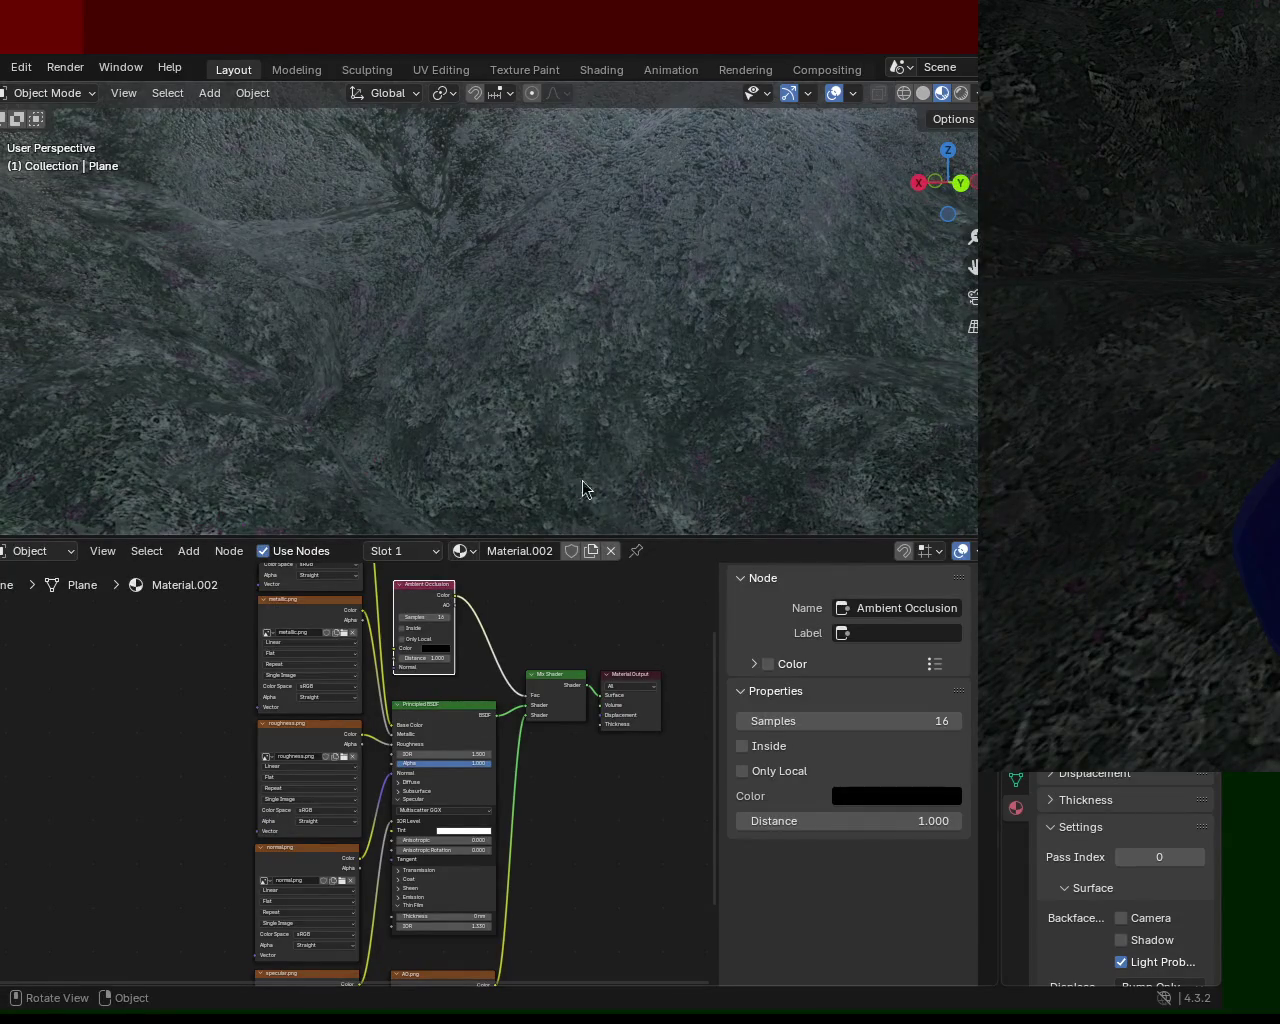
{"action": "left_click_drag", "start_coordinate": [591, 541], "coordinate": [636, 136]}
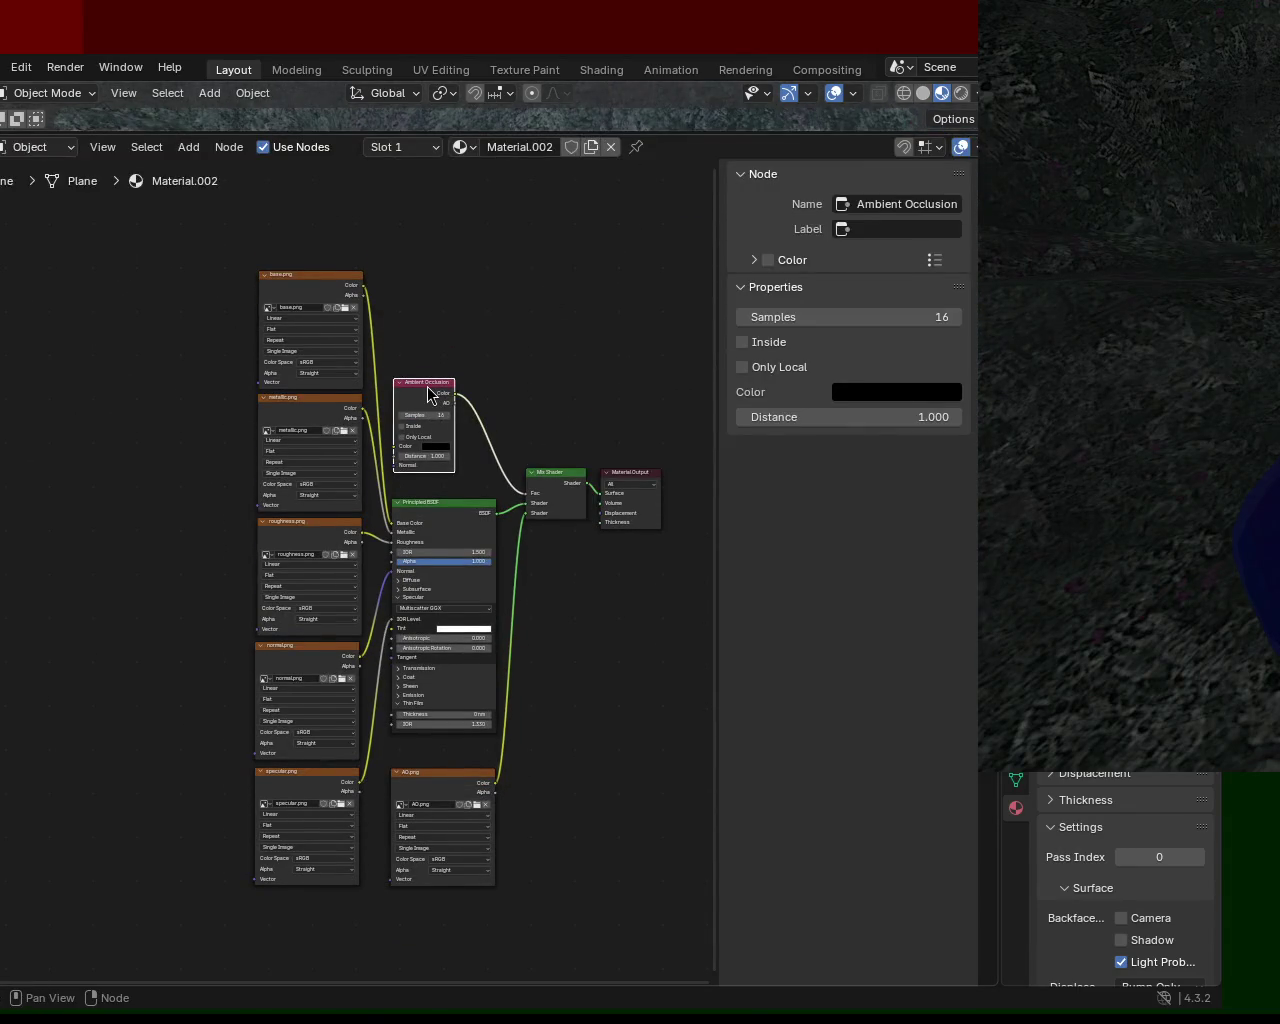
Move the Ambient Occlusion node slightly down and bring the whole node graph into view
{"action": "left_click_drag", "start_coordinate": [429, 392], "coordinate": [431, 406]}
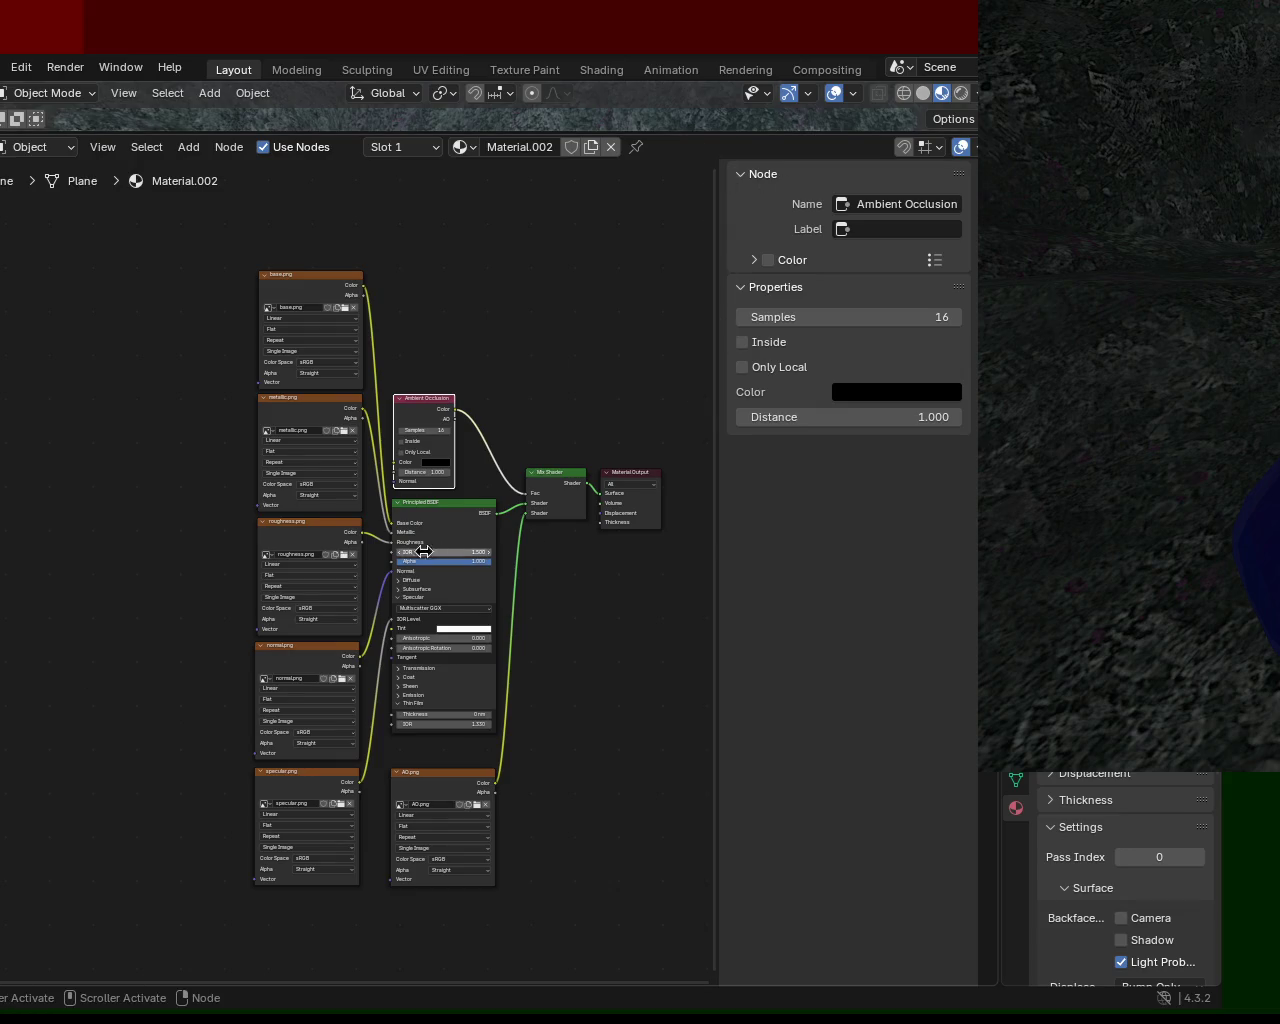
{"action": "left_click", "coordinate": [316, 400]}
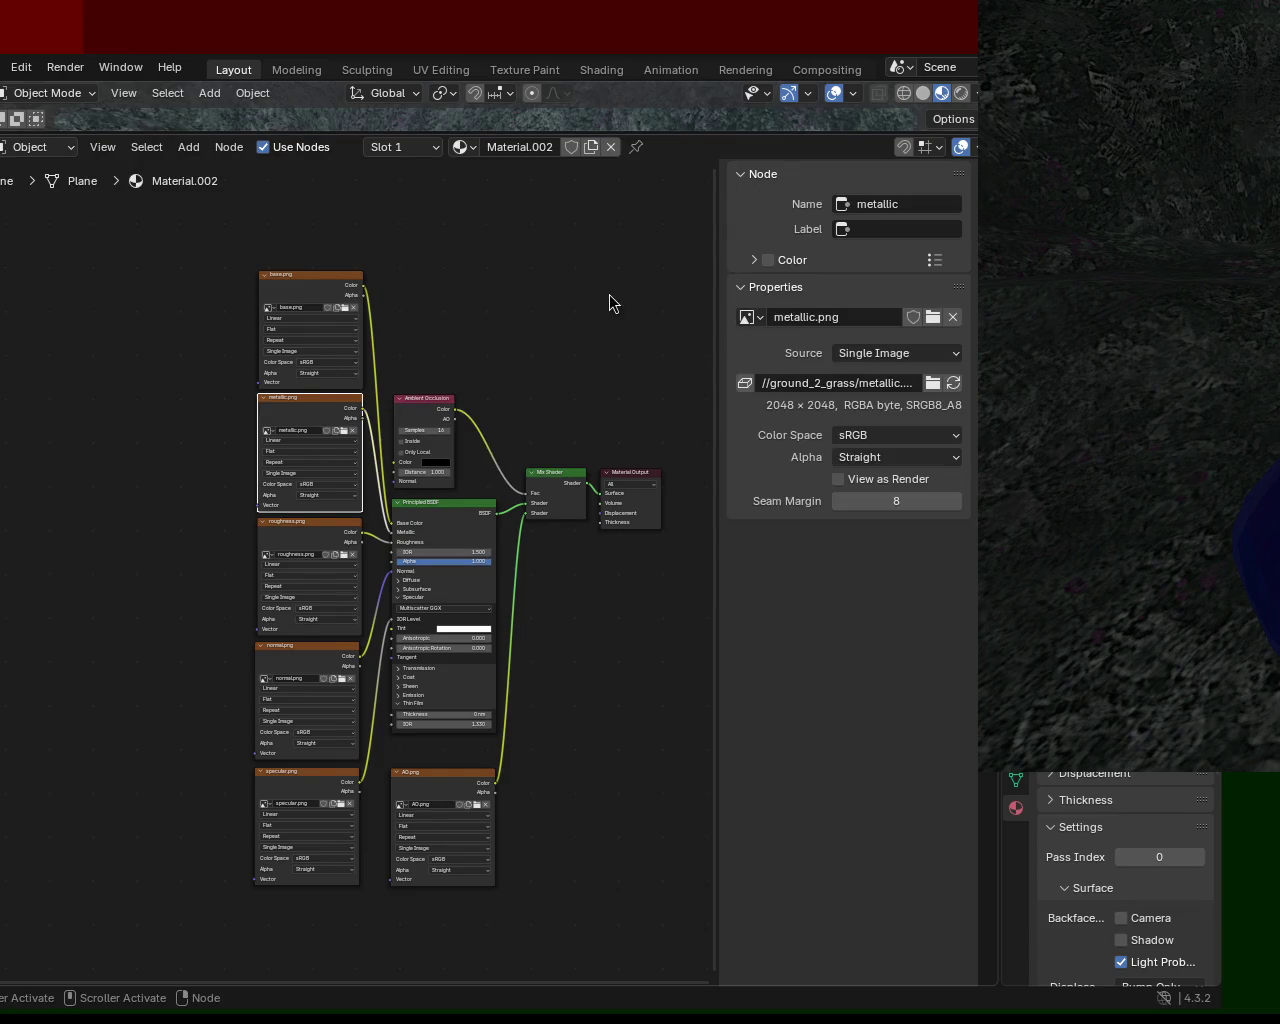
{"action": "middle_click_drag", "start_coordinate": [618, 283], "coordinate": [634, 286]}
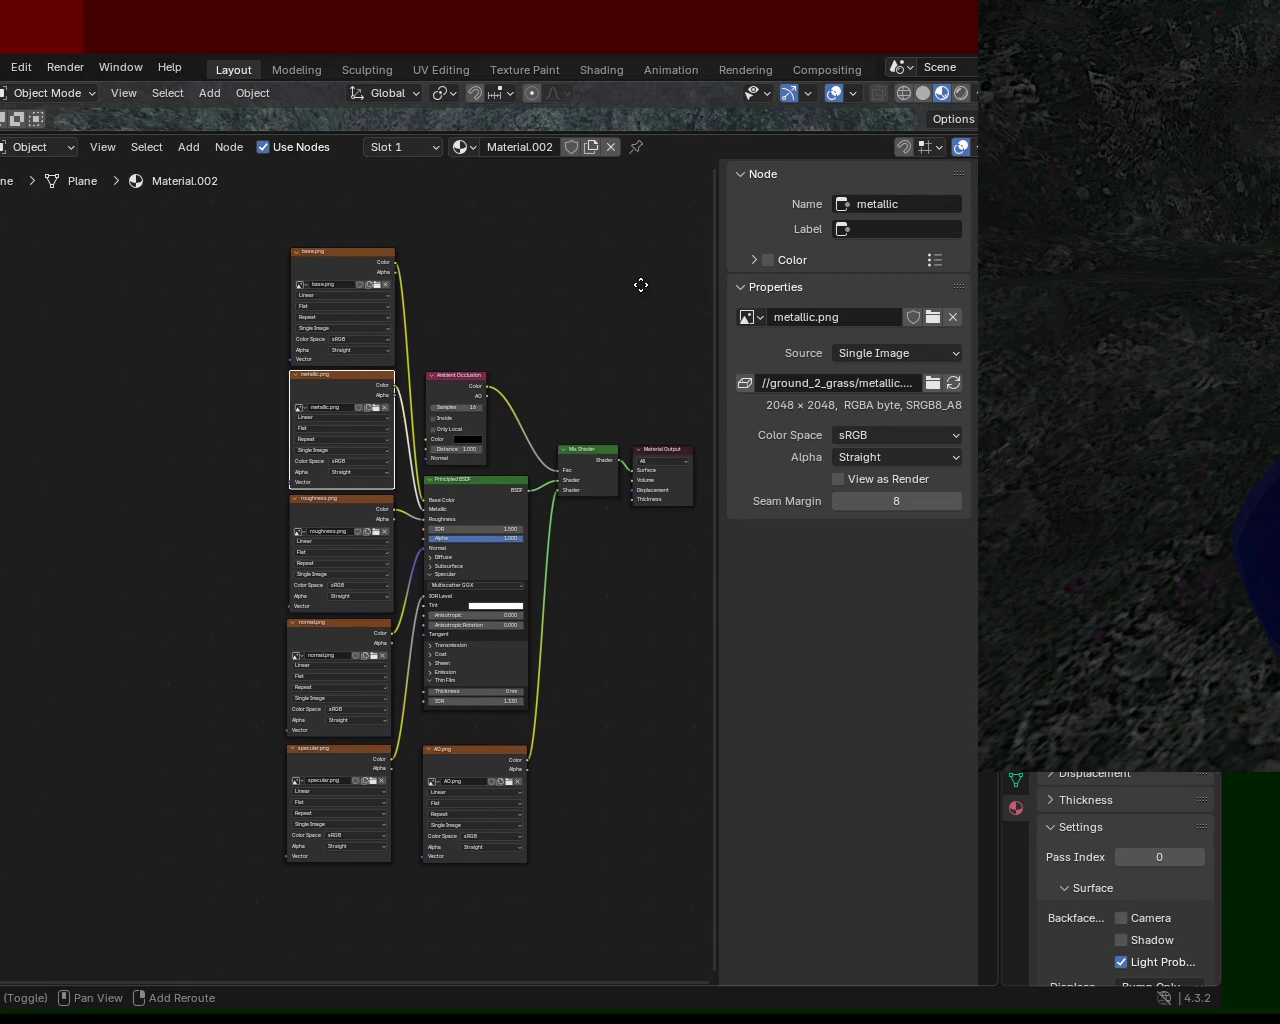
{"action": "scroll", "coordinate": [529, 517], "scroll_direction": "up", "scroll_amount": 2}
{"action": "scroll", "coordinate": [532, 500], "scroll_direction": "up", "scroll_amount": 1}
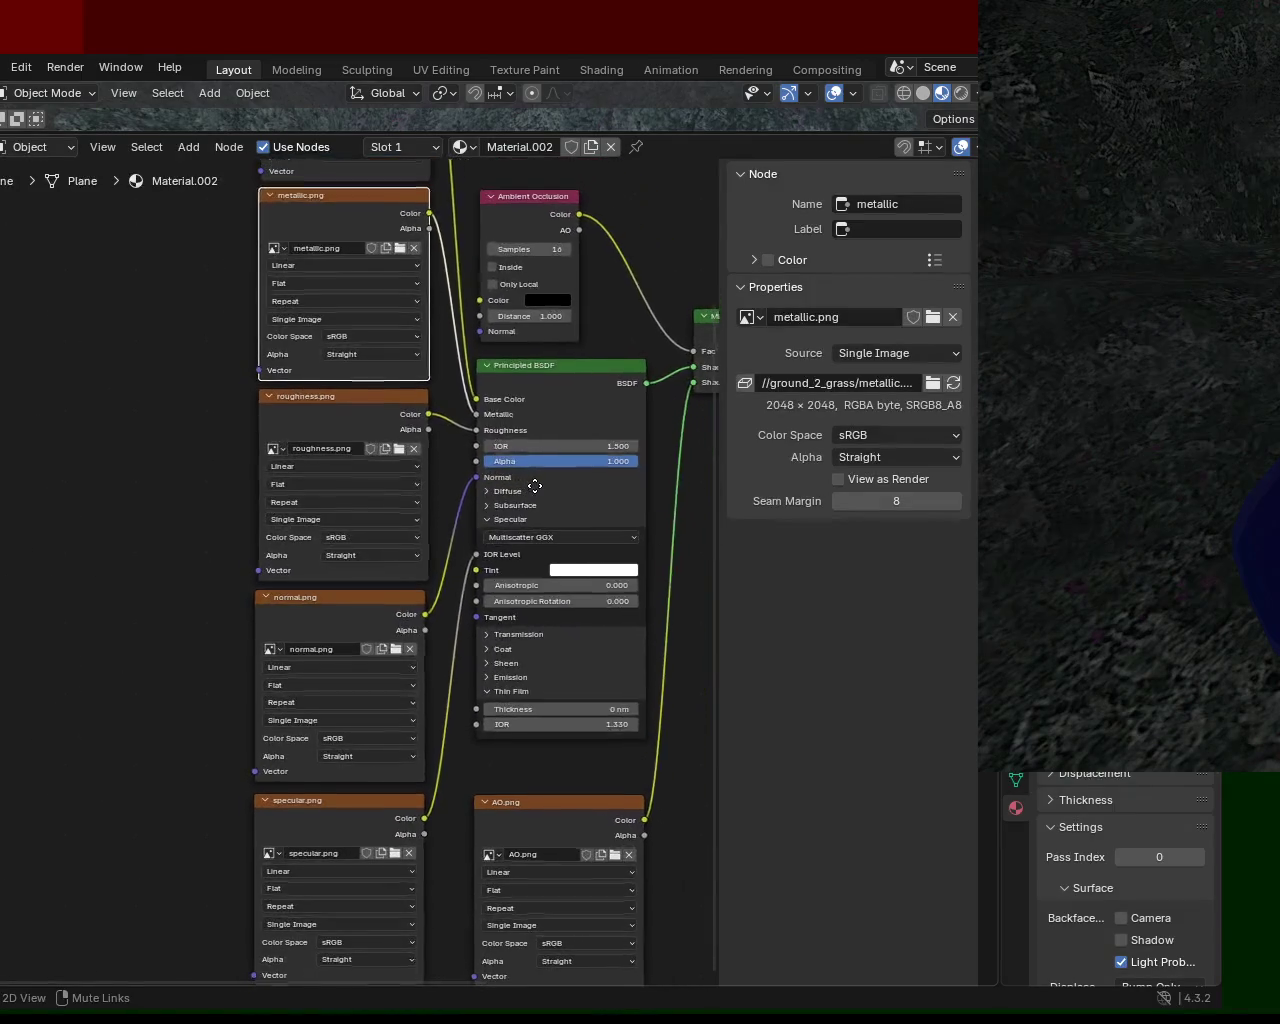
{"action": "middle_click_drag", "start_coordinate": [536, 463], "coordinate": [476, 513]}
{"action": "scroll", "coordinate": [420, 620], "scroll_direction": "down", "scroll_amount": 2}
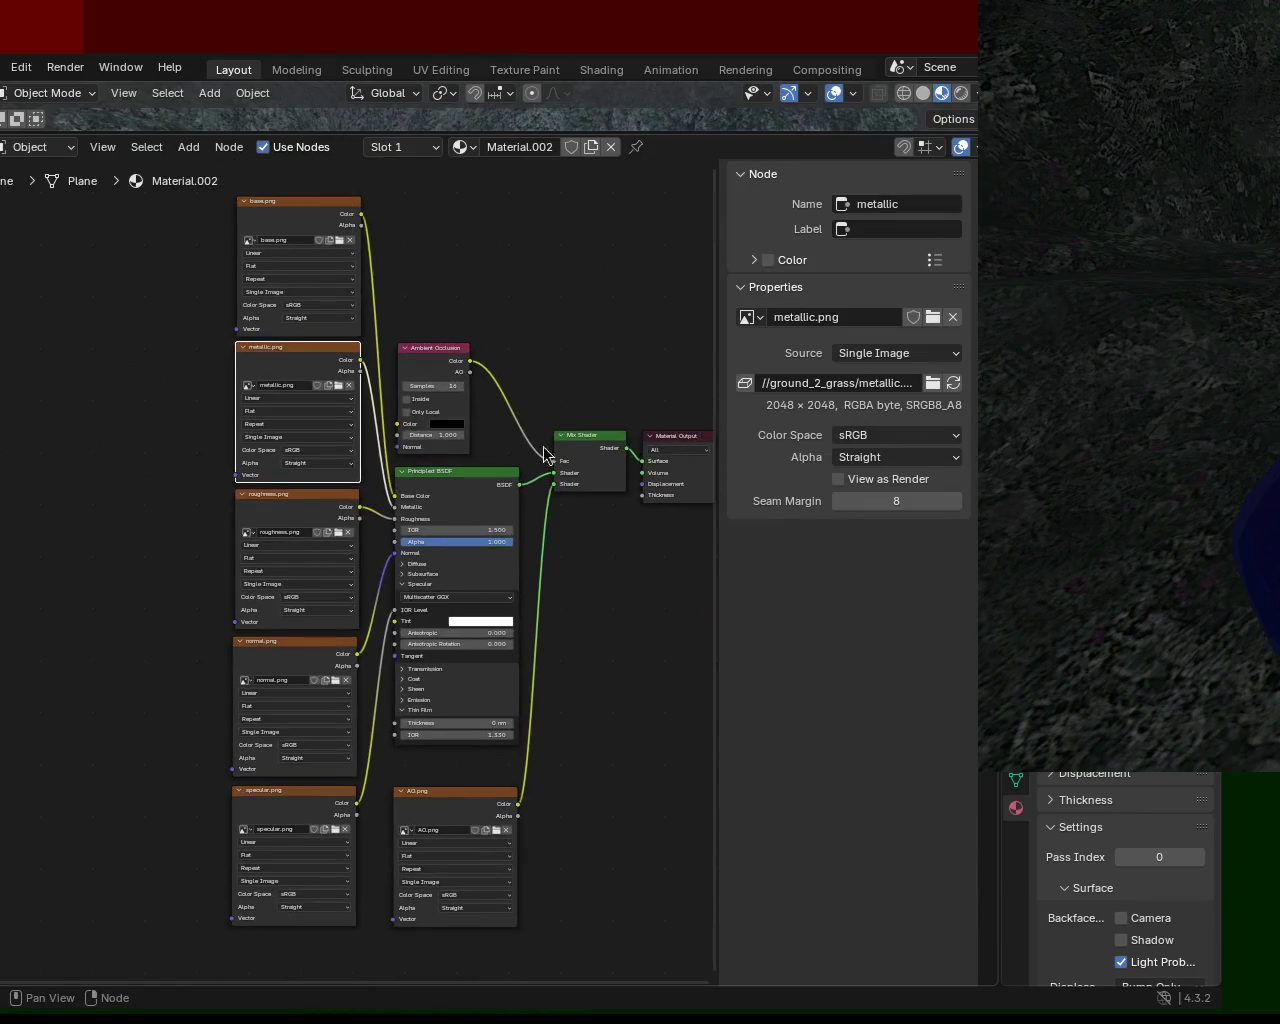
Reposition the AO.png node and nudge the Principled BSDF node right and slightly down
{"action": "left_click_drag", "start_coordinate": [480, 803], "coordinate": [461, 795]}
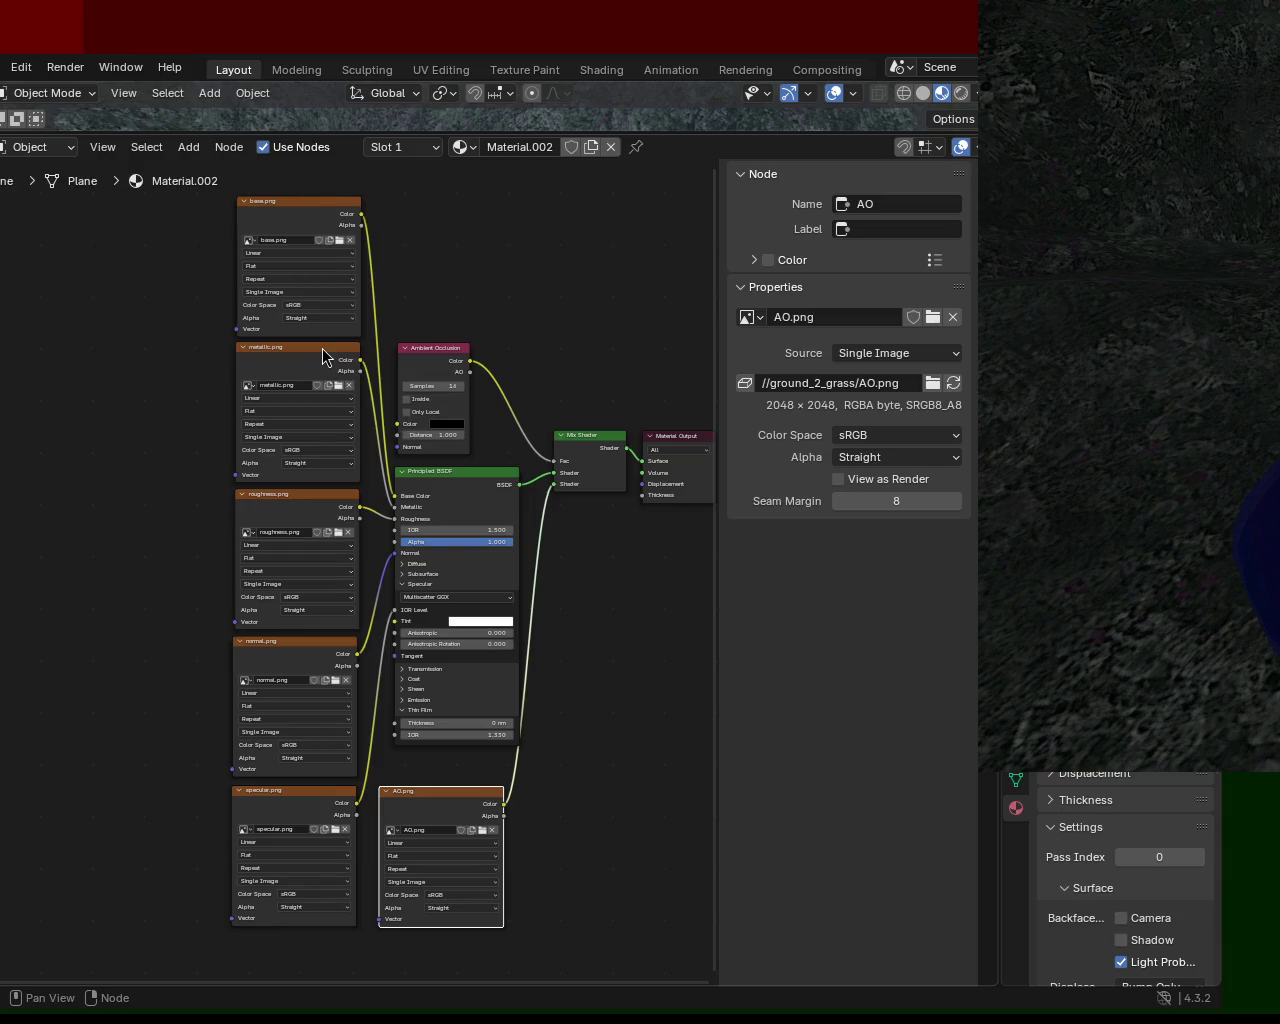
{"action": "left_click", "coordinate": [431, 355]}
{"action": "left_click_drag", "start_coordinate": [431, 355], "coordinate": [433, 356]}
{"action": "left_click_drag", "start_coordinate": [467, 478], "coordinate": [466, 502]}
{"action": "left_click_drag", "start_coordinate": [481, 812], "coordinate": [494, 813]}
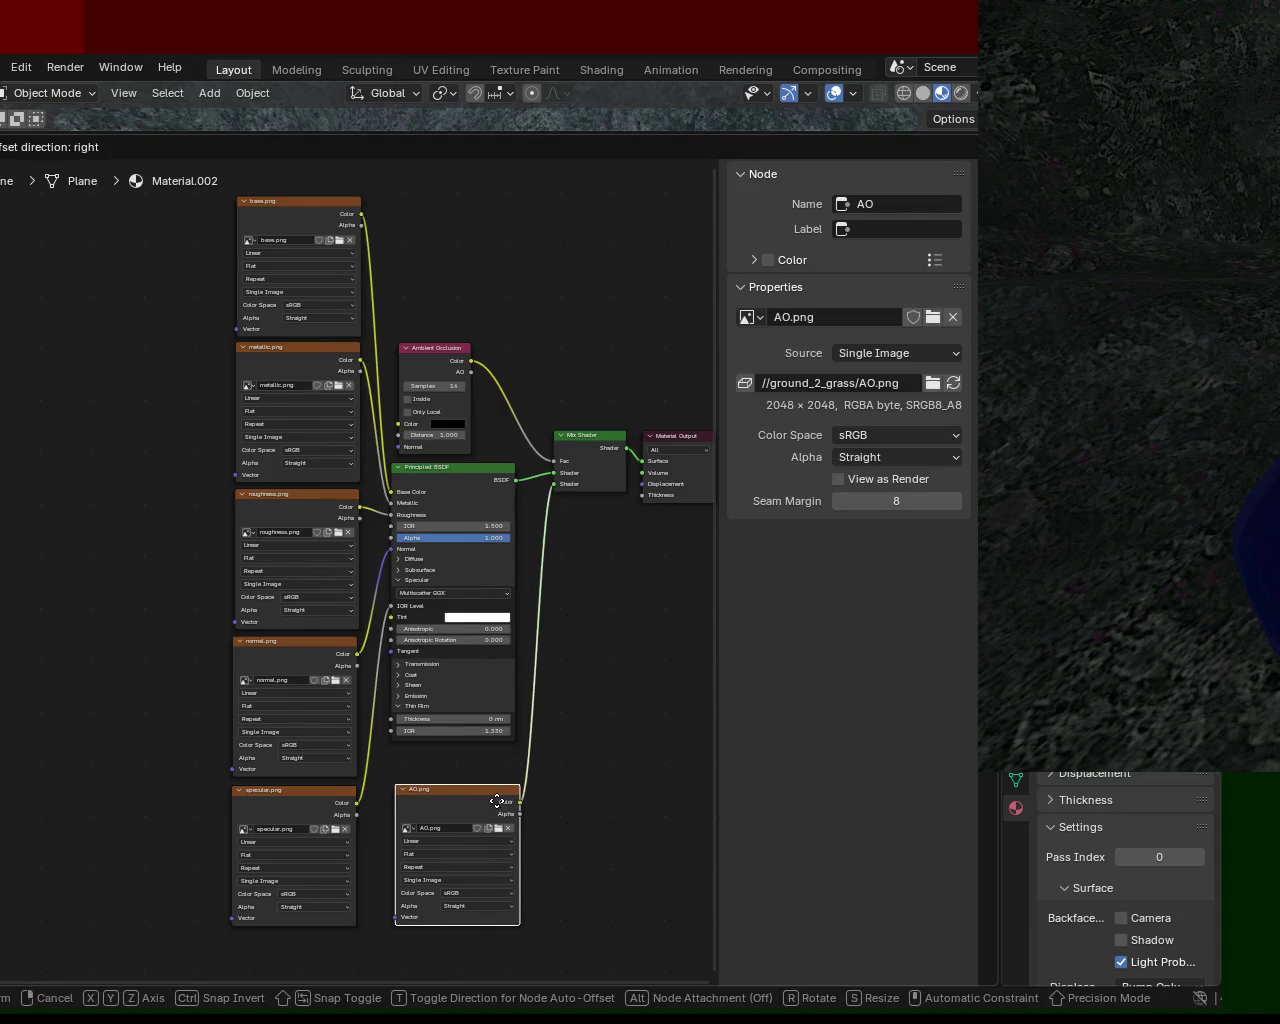
{"action": "left_click_drag", "start_coordinate": [458, 470], "coordinate": [466, 483]}
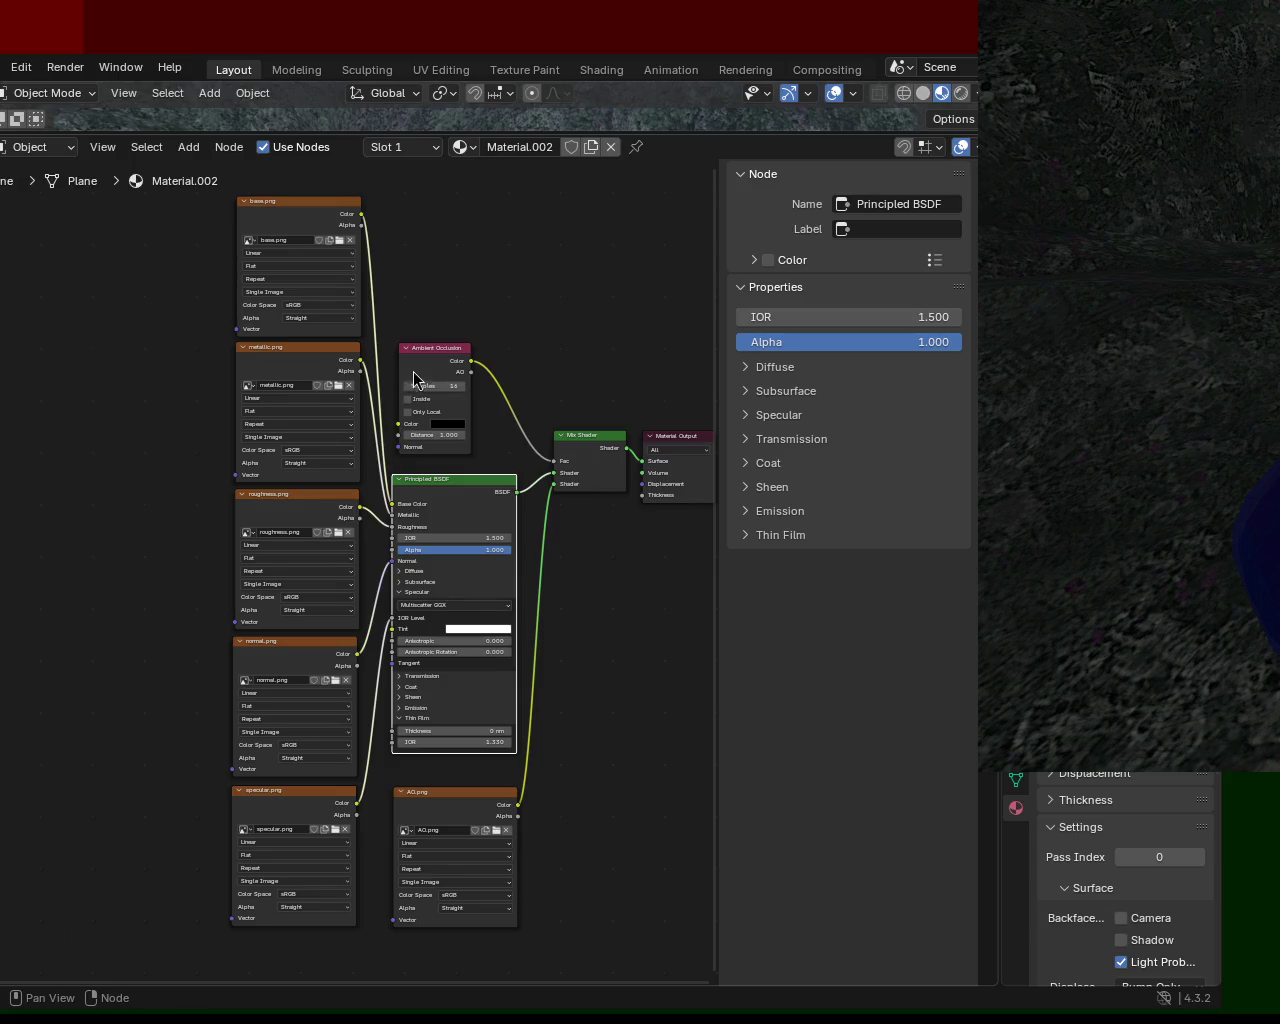
Move the Ambient Occlusion node up and shift all five image texture nodes down
{"action": "mouse_move", "coordinate": [440, 355]}
{"action": "left_mouse_down"}
{"action": "mouse_move", "coordinate": [440, 333]}
{"action": "mouse_move", "coordinate": [440, 355]}
{"action": "left_mouse_up"}
{"action": "left_click_drag", "start_coordinate": [129, 272], "coordinate": [327, 988]}
{"action": "mouse_move", "coordinate": [349, 208]}
{"action": "left_mouse_down"}
{"action": "mouse_move", "coordinate": [320, 296]}
{"action": "mouse_move", "coordinate": [333, 267]}
{"action": "left_mouse_up"}
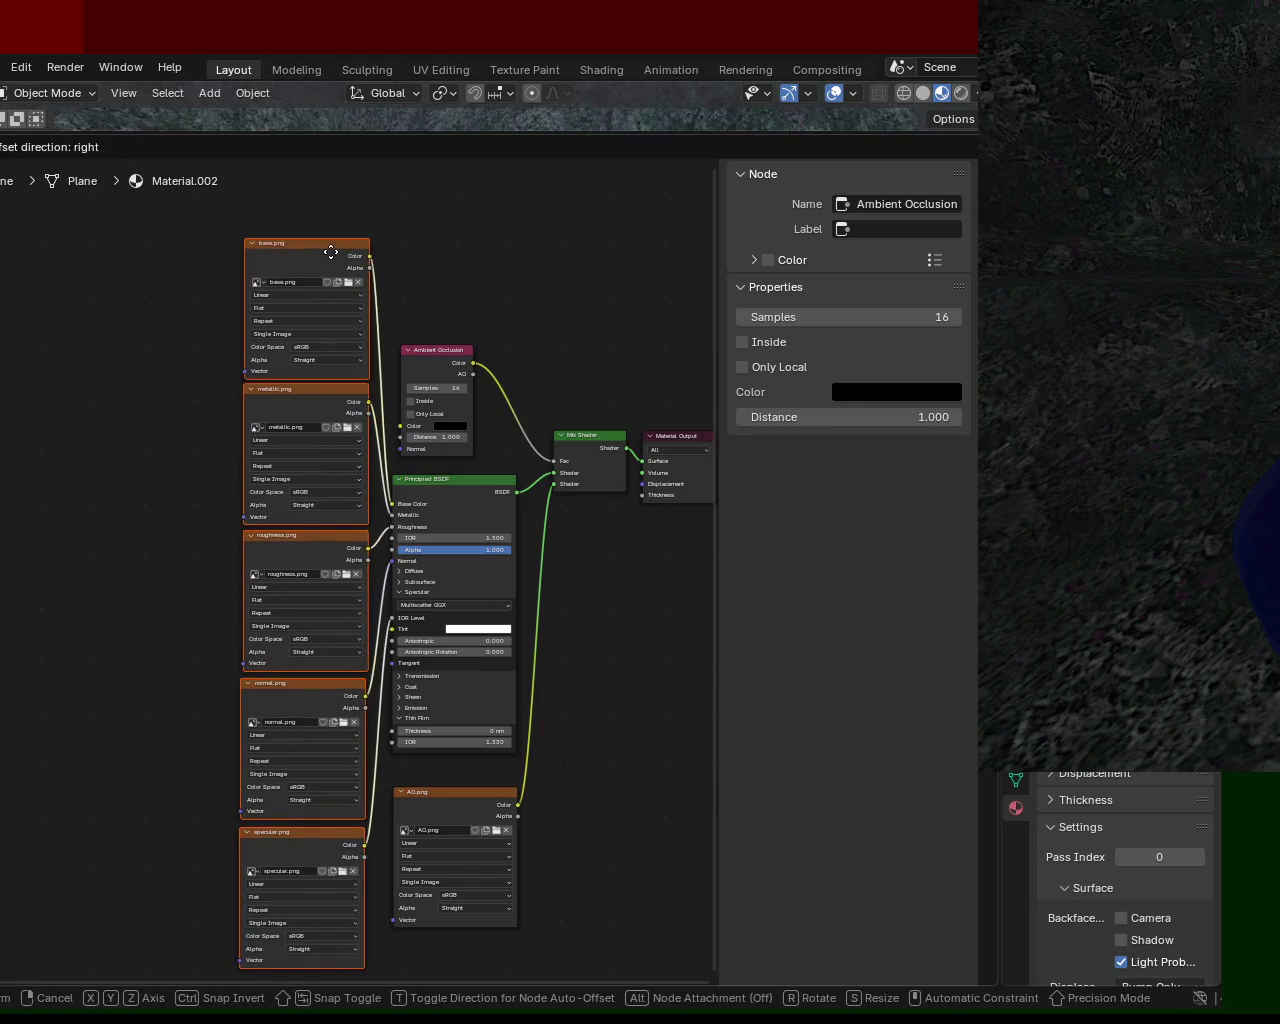
Move AO.png up and lower the Mix Shader and Material Output nodes
{"action": "left_click_drag", "start_coordinate": [449, 798], "coordinate": [445, 778]}
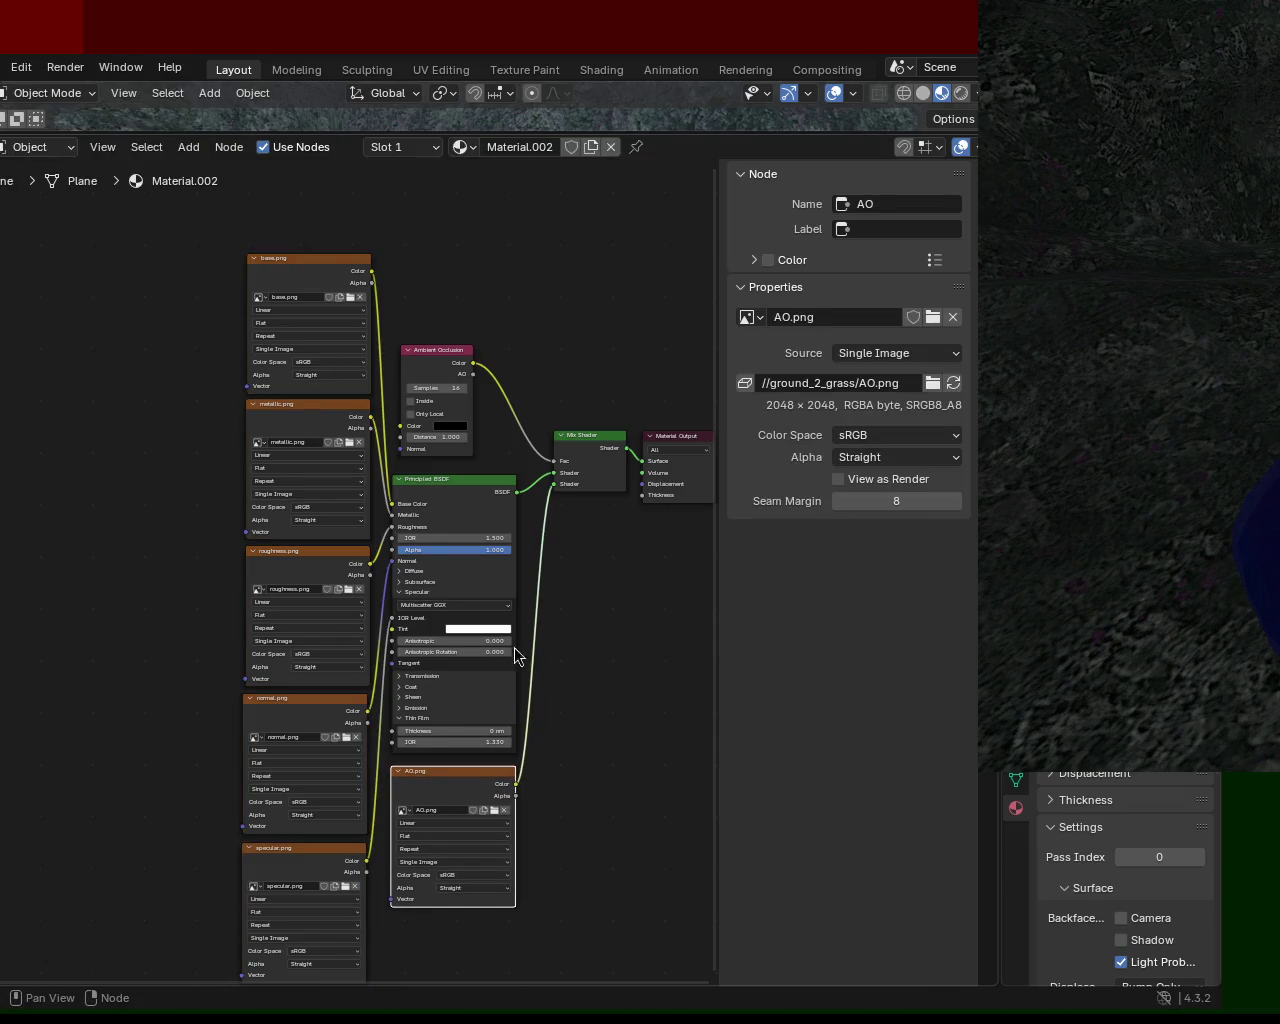
{"action": "left_click_drag", "start_coordinate": [594, 447], "coordinate": [593, 477]}
{"action": "mouse_move", "coordinate": [675, 437]}
{"action": "left_mouse_down"}
{"action": "mouse_move", "coordinate": [670, 458]}
{"action": "mouse_move", "coordinate": [570, 458]}
{"action": "mouse_move", "coordinate": [655, 459]}
{"action": "left_mouse_up"}
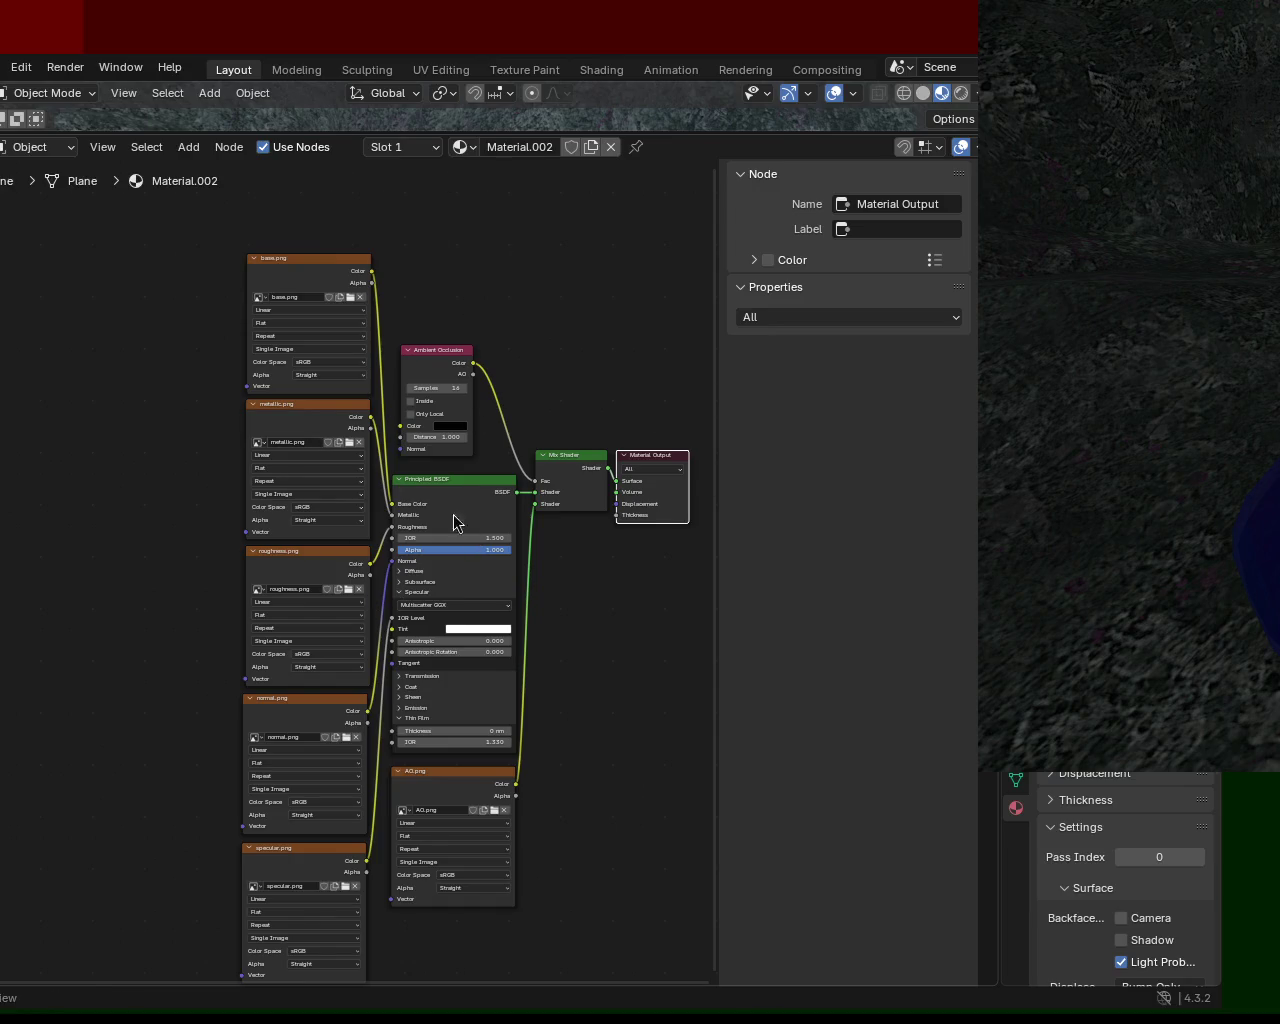
{"action": "mouse_move", "coordinate": [546, 332]}
{"action": "middle_mouse_down"}
{"action": "mouse_move", "coordinate": [528, 283]}
{"action": "mouse_move", "coordinate": [583, 294]}
{"action": "mouse_move", "coordinate": [551, 297]}
{"action": "mouse_move", "coordinate": [574, 317]}
{"action": "middle_mouse_up"}
{"action": "scroll", "coordinate": [608, 795], "scroll_direction": "up", "scroll_amount": 2}
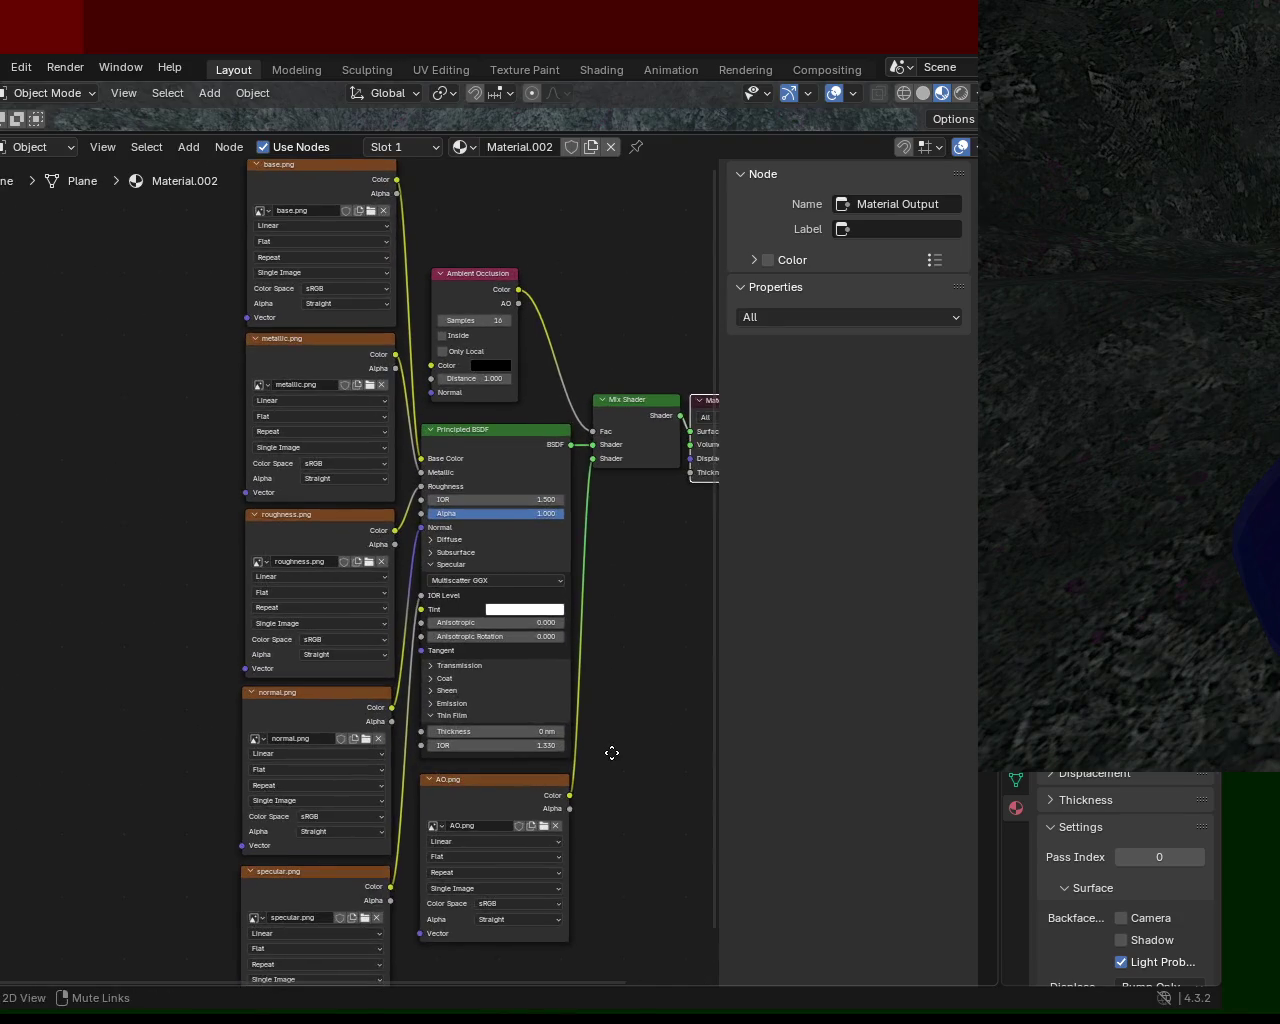
{"action": "scroll", "coordinate": [551, 646], "scroll_direction": "right", "scroll_amount": 2, "text": "shift"}
{"action": "scroll", "coordinate": [550, 598], "scroll_direction": "down", "scroll_amount": 2}
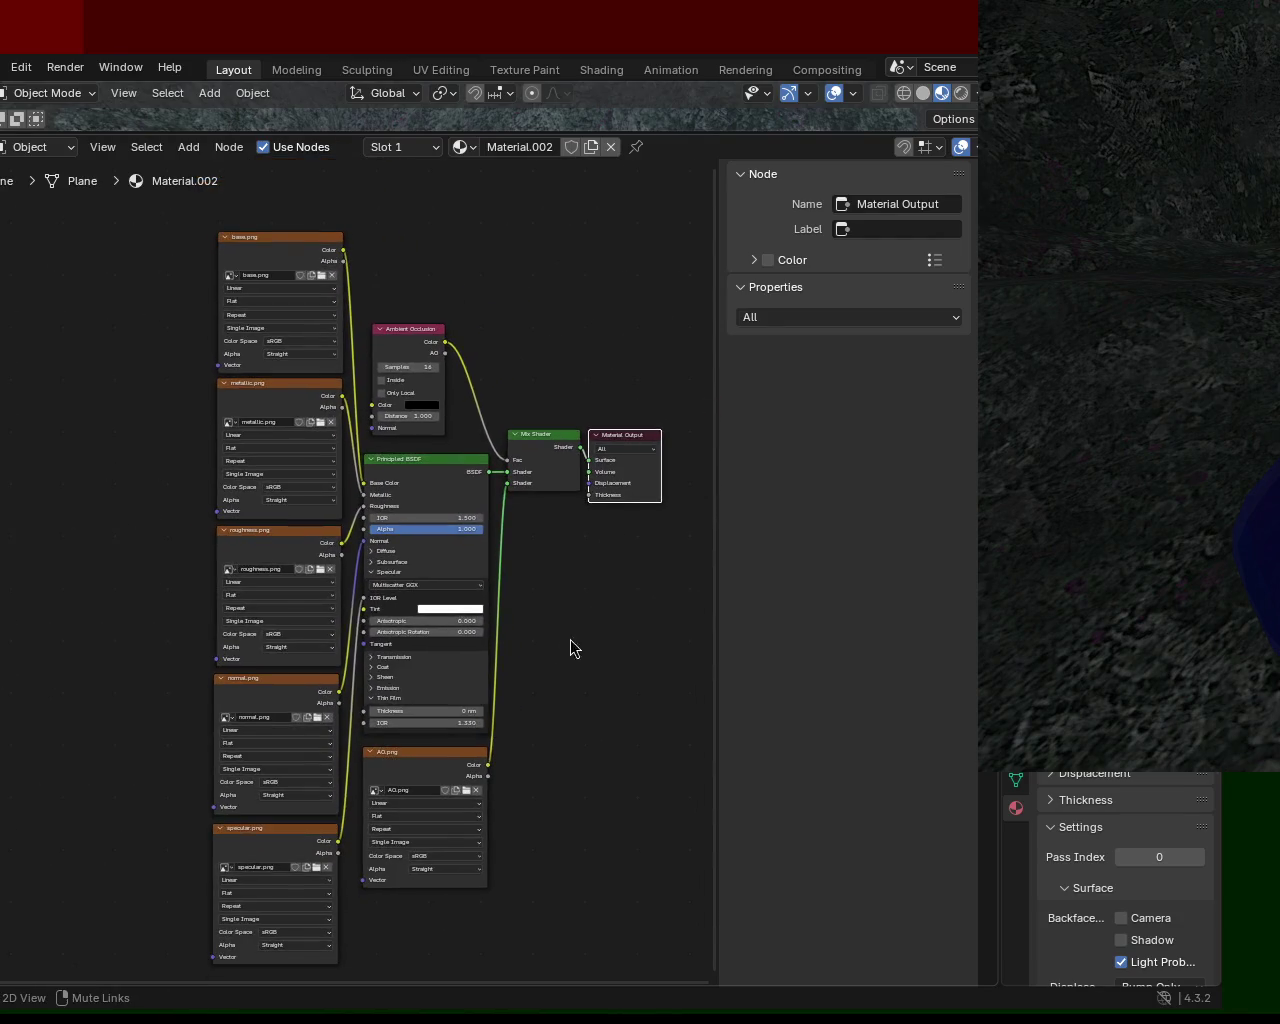
{"action": "middle_click_drag", "start_coordinate": [528, 336], "coordinate": [574, 339]}
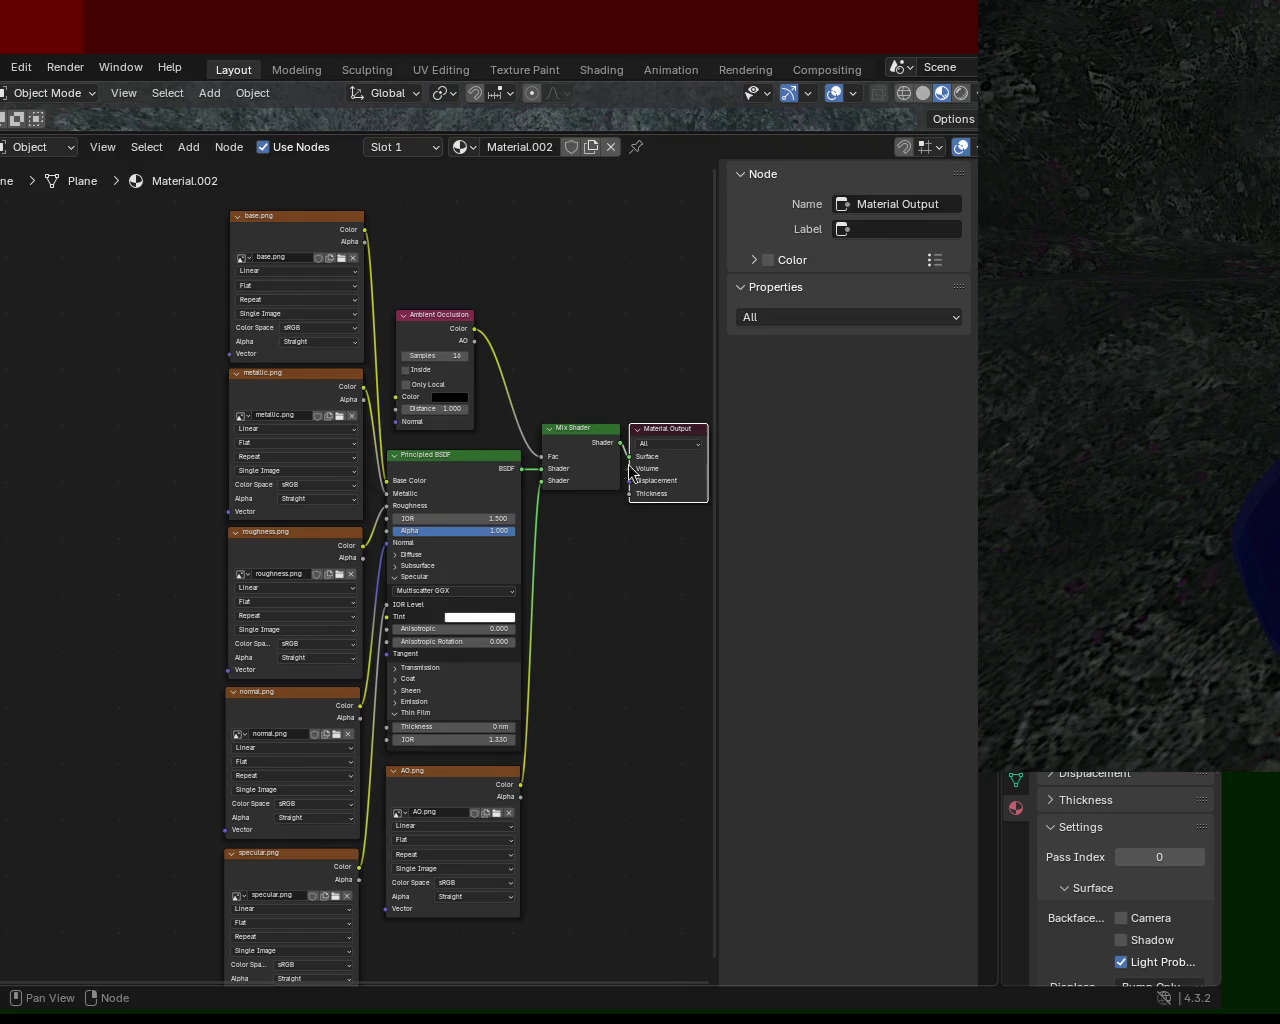
{"action": "scroll", "coordinate": [566, 334], "scroll_direction": "down", "scroll_amount": 1}
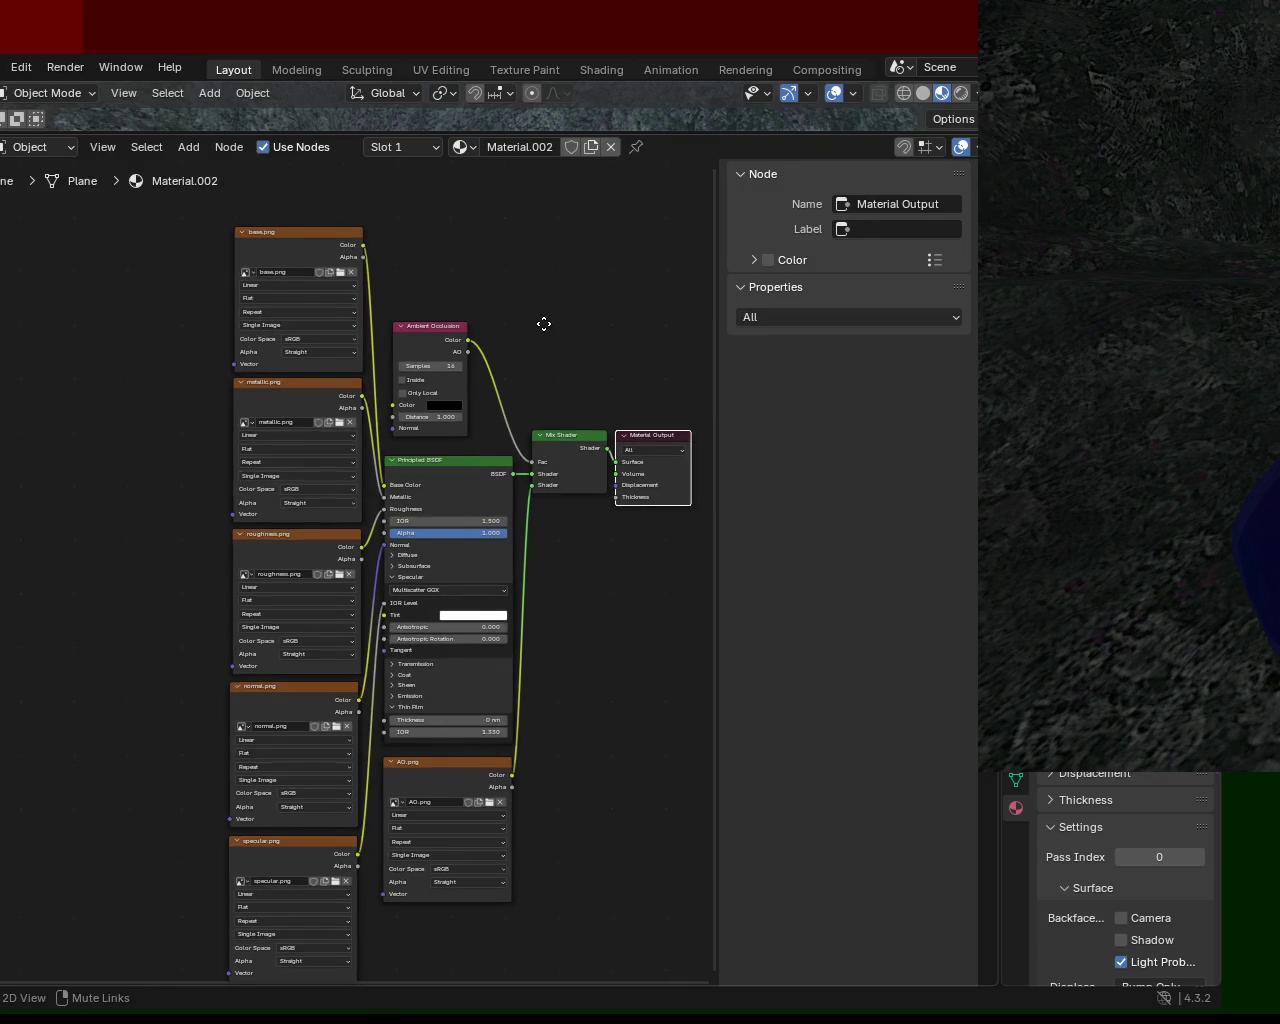
{"action": "middle_click_drag", "start_coordinate": [534, 320], "coordinate": [547, 320]}
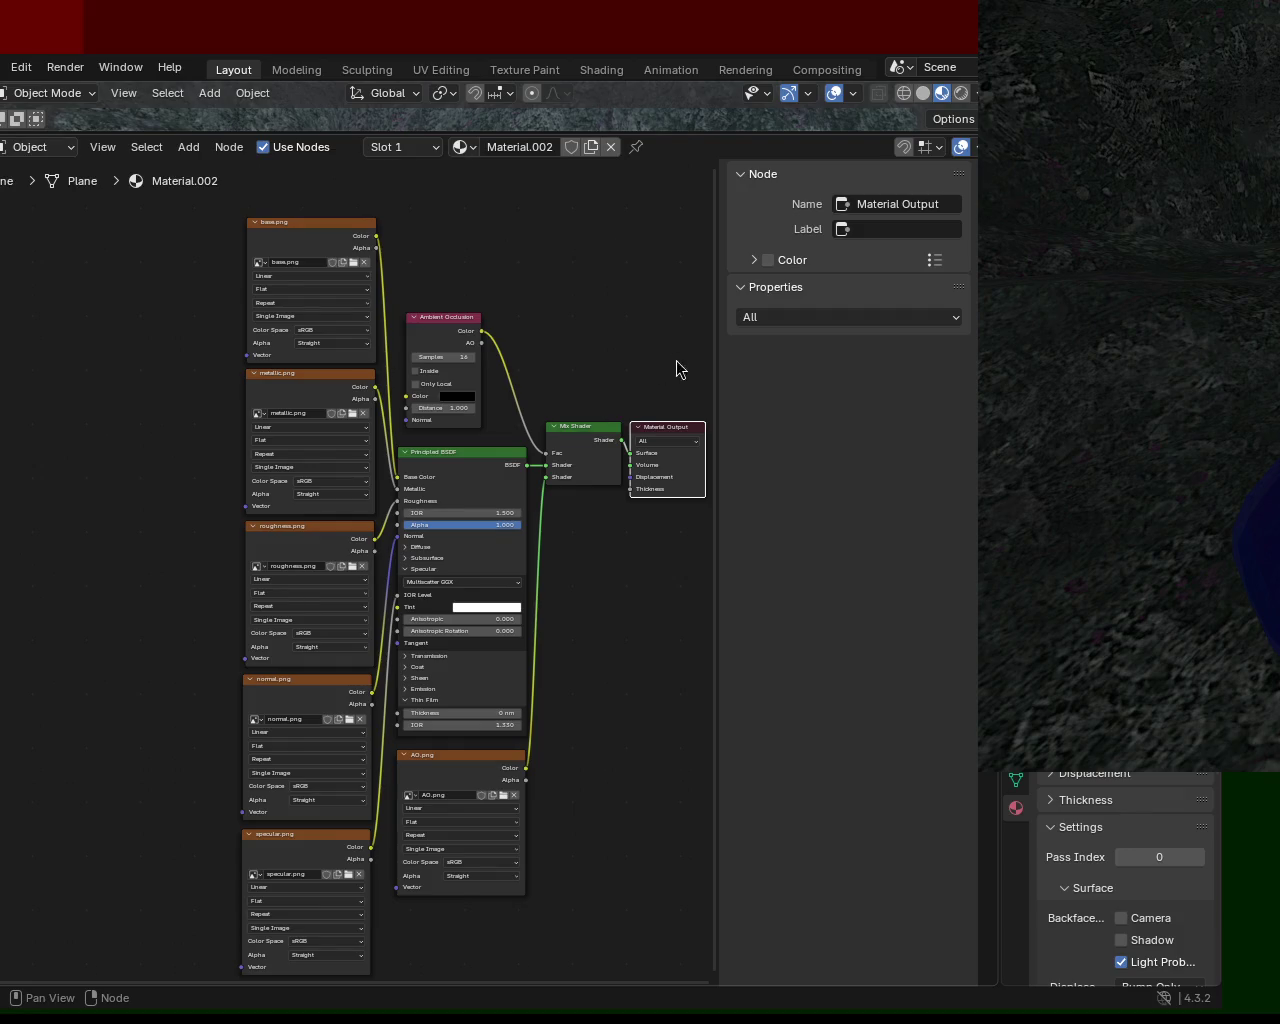
Select the metallic.png image node, then enlarge the 3D view of the terrain
{"action": "left_click", "coordinate": [320, 383]}
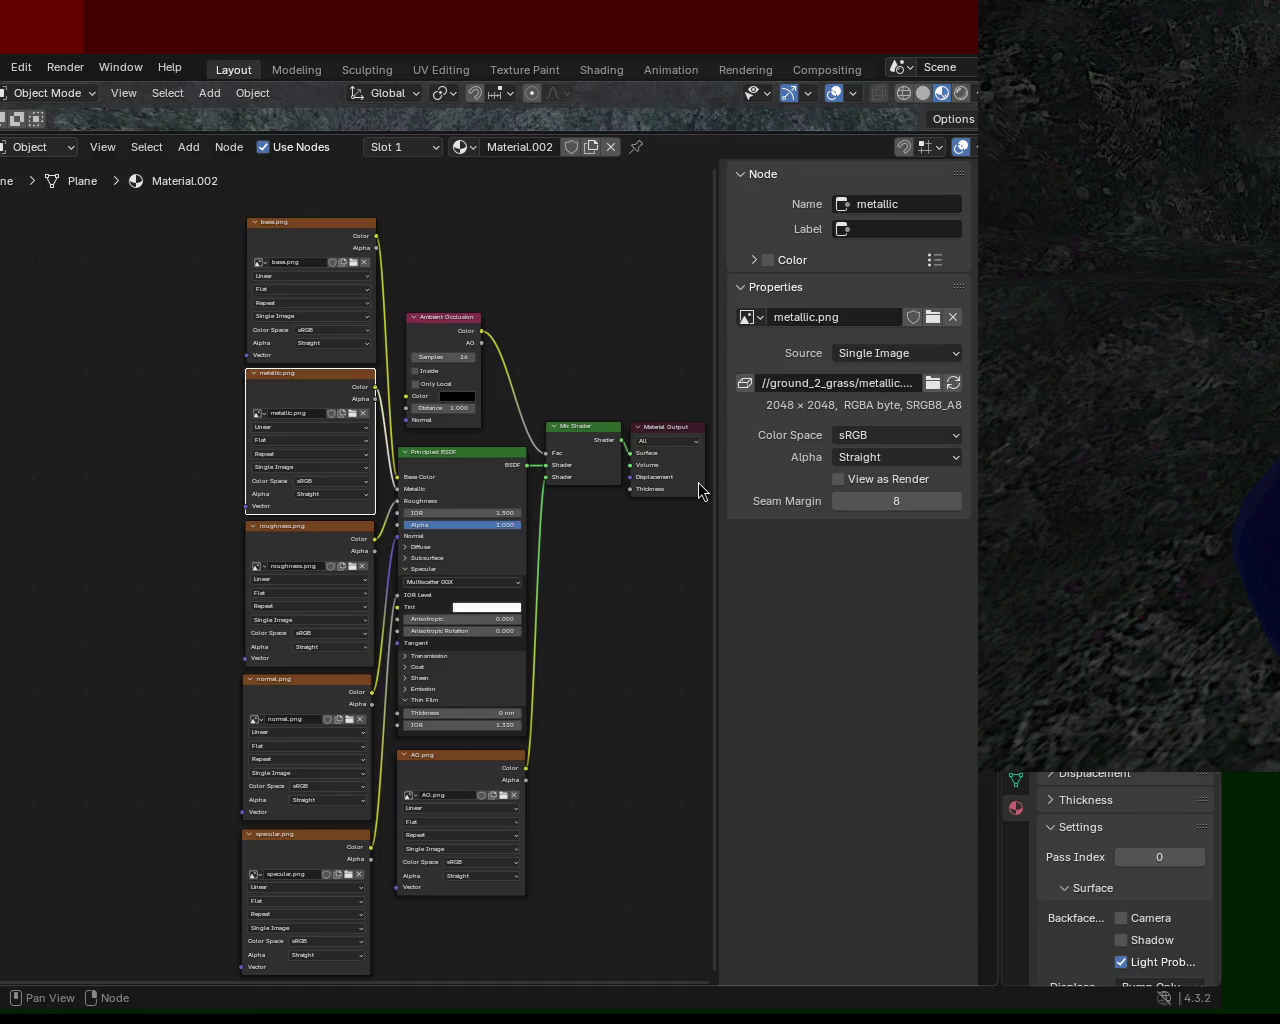
{"action": "left_click_drag", "start_coordinate": [400, 134], "coordinate": [400, 708]}
Expand the 3D view to check the grass texture, then give the nodes most of the space
{"action": "mouse_move", "coordinate": [712, 396]}
{"action": "middle_mouse_down"}
{"action": "mouse_move", "coordinate": [610, 460]}
{"action": "mouse_move", "coordinate": [643, 390]}
{"action": "mouse_move", "coordinate": [766, 510]}
{"action": "mouse_move", "coordinate": [690, 350]}
{"action": "mouse_move", "coordinate": [756, 409]}
{"action": "mouse_move", "coordinate": [717, 375]}
{"action": "mouse_move", "coordinate": [734, 382]}
{"action": "middle_mouse_up"}
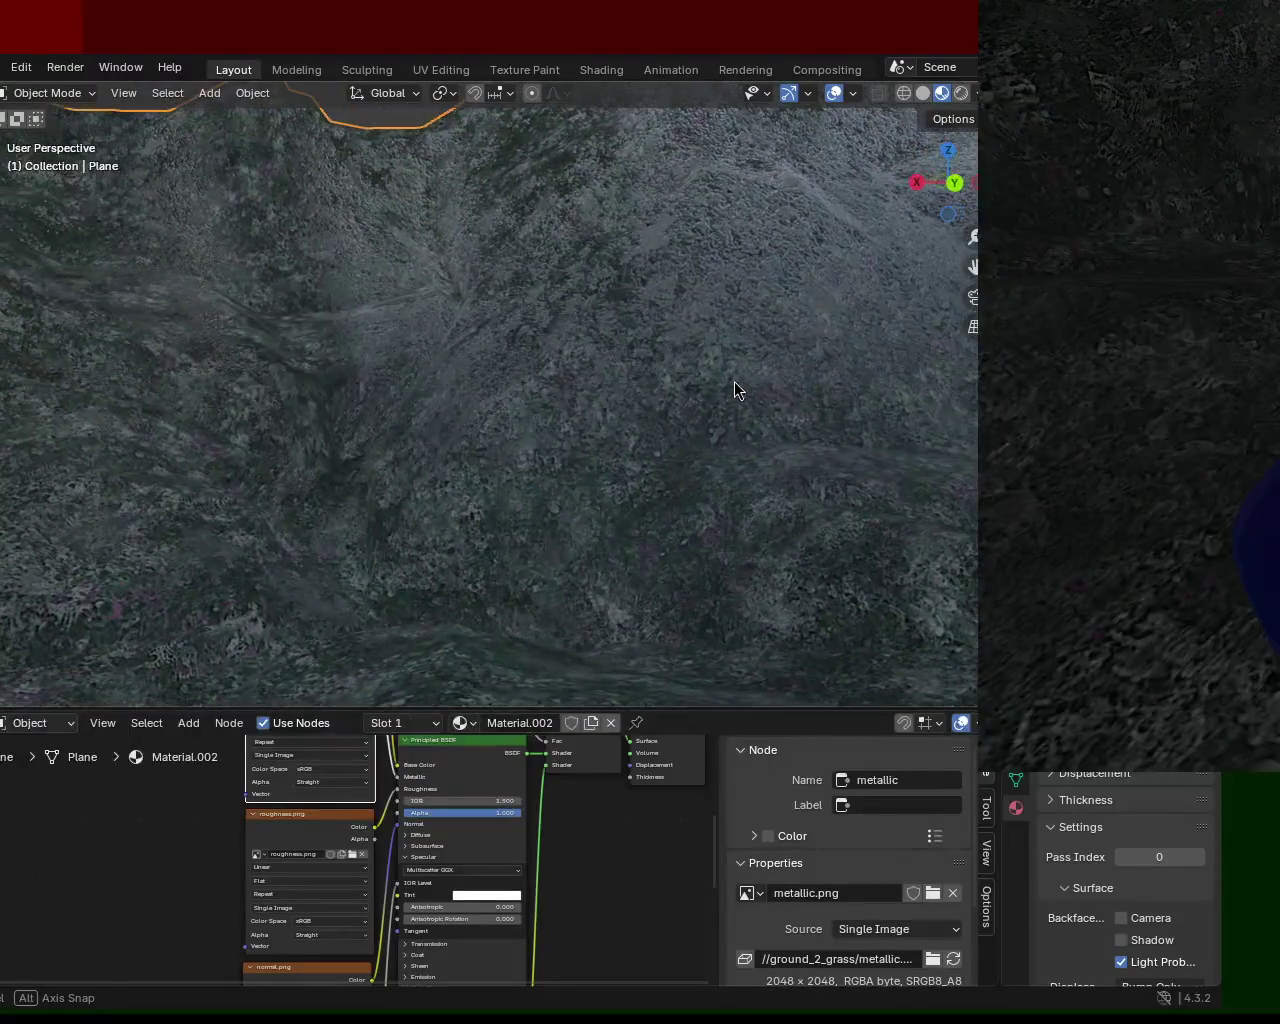
{"action": "left_click_drag", "start_coordinate": [700, 708], "coordinate": [720, 266]}
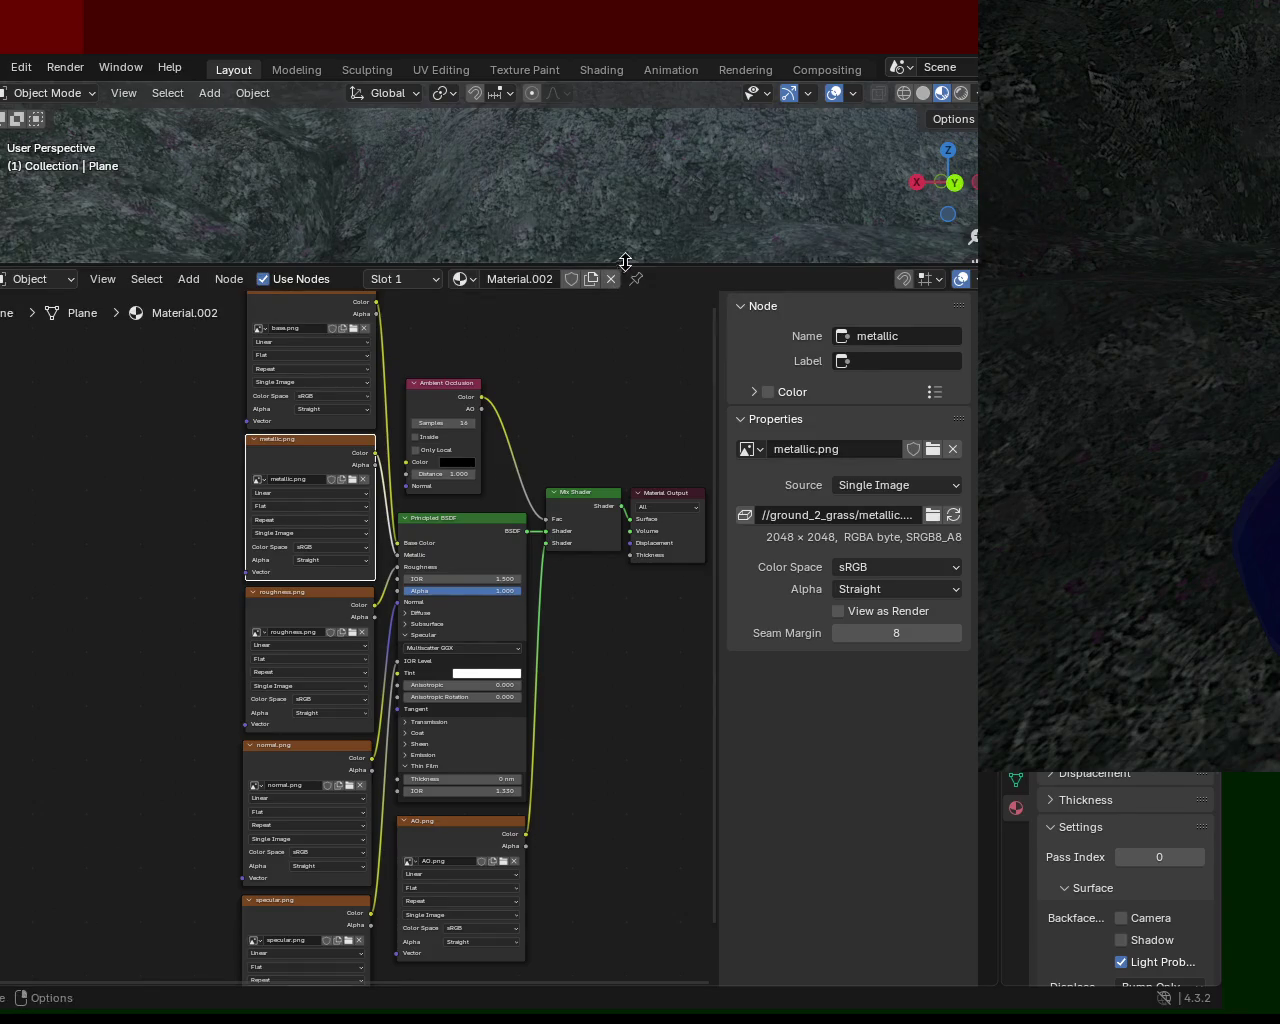
Make the 3D view taller and orbit around the grass terrain to its outer edge
{"action": "left_click_drag", "start_coordinate": [634, 268], "coordinate": [633, 640]}
{"action": "mouse_move", "coordinate": [583, 555]}
{"action": "middle_mouse_down"}
{"action": "mouse_move", "coordinate": [524, 299]}
{"action": "mouse_move", "coordinate": [588, 310]}
{"action": "mouse_move", "coordinate": [619, 338]}
{"action": "mouse_move", "coordinate": [619, 313]}
{"action": "mouse_move", "coordinate": [658, 295]}
{"action": "mouse_move", "coordinate": [674, 329]}
{"action": "mouse_move", "coordinate": [631, 309]}
{"action": "middle_mouse_up"}
{"action": "mouse_move", "coordinate": [530, 236]}
{"action": "middle_mouse_down"}
{"action": "mouse_move", "coordinate": [591, 360]}
{"action": "mouse_move", "coordinate": [569, 266]}
{"action": "mouse_move", "coordinate": [610, 343]}
{"action": "mouse_move", "coordinate": [560, 306]}
{"action": "mouse_move", "coordinate": [511, 323]}
{"action": "mouse_move", "coordinate": [537, 376]}
{"action": "mouse_move", "coordinate": [666, 314]}
{"action": "mouse_move", "coordinate": [571, 274]}
{"action": "mouse_move", "coordinate": [571, 206]}
{"action": "middle_mouse_up"}
{"action": "mouse_move", "coordinate": [498, 296]}
{"action": "middle_mouse_down"}
{"action": "mouse_move", "coordinate": [446, 354]}
{"action": "mouse_move", "coordinate": [646, 263]}
{"action": "mouse_move", "coordinate": [604, 281]}
{"action": "mouse_move", "coordinate": [606, 306]}
{"action": "mouse_move", "coordinate": [523, 260]}
{"action": "mouse_move", "coordinate": [460, 289]}
{"action": "mouse_move", "coordinate": [640, 245]}
{"action": "mouse_move", "coordinate": [449, 214]}
{"action": "mouse_move", "coordinate": [470, 176]}
{"action": "mouse_move", "coordinate": [606, 340]}
{"action": "mouse_move", "coordinate": [586, 347]}
{"action": "mouse_move", "coordinate": [586, 280]}
{"action": "mouse_move", "coordinate": [571, 257]}
{"action": "mouse_move", "coordinate": [491, 323]}
{"action": "mouse_move", "coordinate": [744, 249]}
{"action": "mouse_move", "coordinate": [674, 342]}
{"action": "mouse_move", "coordinate": [583, 397]}
{"action": "mouse_move", "coordinate": [577, 343]}
{"action": "mouse_move", "coordinate": [627, 381]}
{"action": "mouse_move", "coordinate": [677, 314]}
{"action": "mouse_move", "coordinate": [597, 264]}
{"action": "mouse_move", "coordinate": [651, 346]}
{"action": "mouse_move", "coordinate": [600, 343]}
{"action": "mouse_move", "coordinate": [643, 351]}
{"action": "middle_mouse_up"}
{"action": "mouse_move", "coordinate": [655, 374]}
{"action": "middle_mouse_down"}
{"action": "mouse_move", "coordinate": [627, 303]}
{"action": "mouse_move", "coordinate": [512, 350]}
{"action": "mouse_move", "coordinate": [599, 385]}
{"action": "mouse_move", "coordinate": [728, 359]}
{"action": "mouse_move", "coordinate": [695, 344]}
{"action": "mouse_move", "coordinate": [689, 300]}
{"action": "mouse_move", "coordinate": [607, 357]}
{"action": "mouse_move", "coordinate": [590, 322]}
{"action": "mouse_move", "coordinate": [603, 406]}
{"action": "mouse_move", "coordinate": [589, 302]}
{"action": "mouse_move", "coordinate": [616, 542]}
{"action": "mouse_move", "coordinate": [607, 446]}
{"action": "mouse_move", "coordinate": [635, 207]}
{"action": "mouse_move", "coordinate": [589, 332]}
{"action": "mouse_move", "coordinate": [482, 222]}
{"action": "mouse_move", "coordinate": [477, 236]}
{"action": "mouse_move", "coordinate": [580, 264]}
{"action": "mouse_move", "coordinate": [559, 318]}
{"action": "middle_mouse_up"}
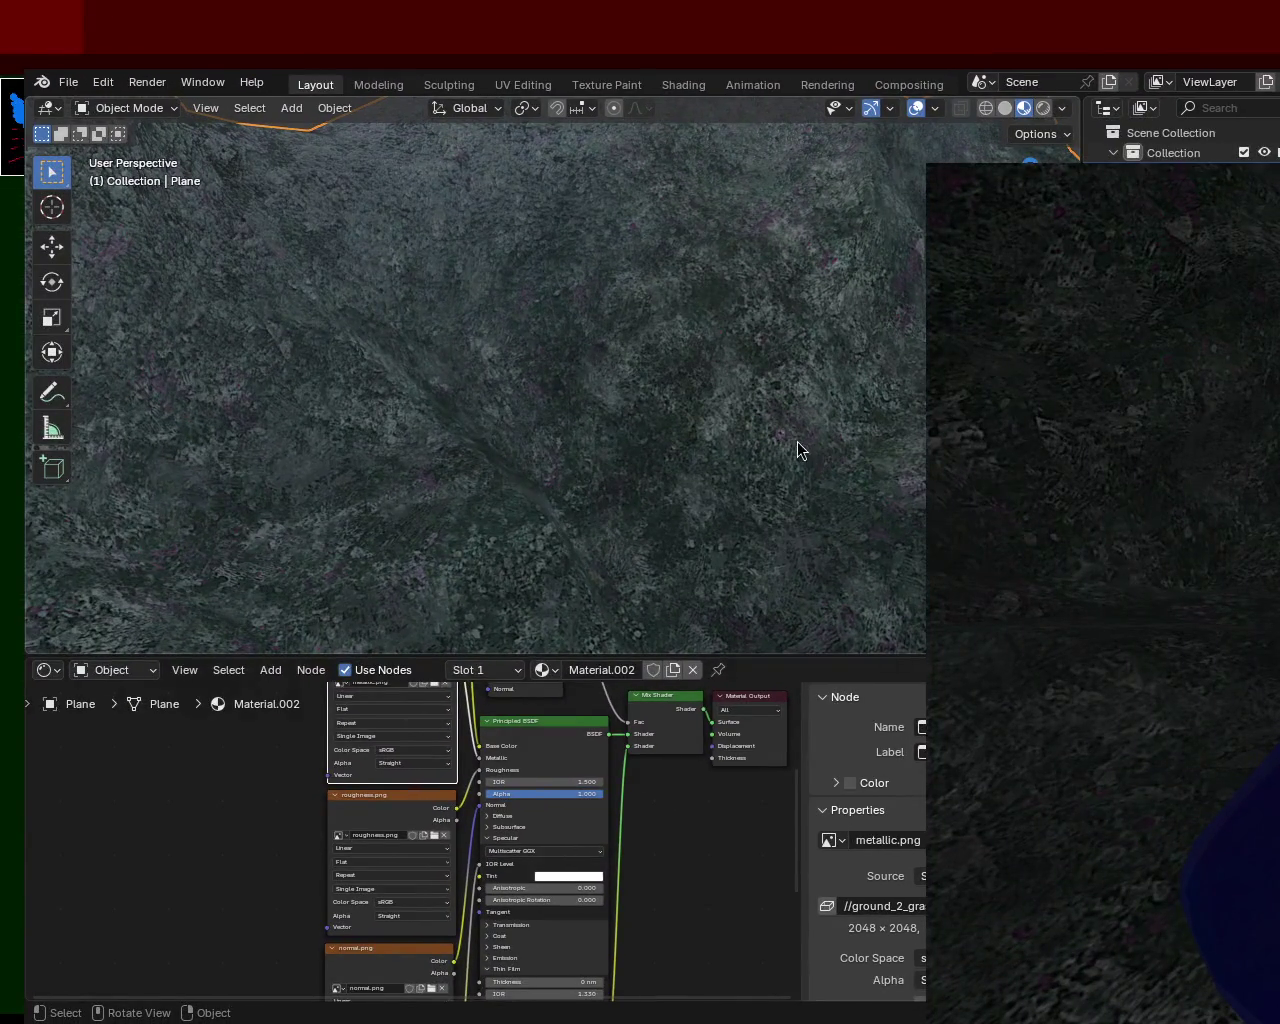
{"action": "mouse_move", "coordinate": [585, 210]}
{"action": "middle_mouse_down"}
{"action": "mouse_move", "coordinate": [741, 284]}
{"action": "mouse_move", "coordinate": [705, 245]}
{"action": "mouse_move", "coordinate": [549, 333]}
{"action": "mouse_move", "coordinate": [540, 276]}
{"action": "mouse_move", "coordinate": [479, 352]}
{"action": "mouse_move", "coordinate": [350, 379]}
{"action": "mouse_move", "coordinate": [736, 309]}
{"action": "mouse_move", "coordinate": [667, 346]}
{"action": "mouse_move", "coordinate": [613, 321]}
{"action": "mouse_move", "coordinate": [595, 331]}
{"action": "middle_mouse_up"}
Switch to Rendered viewport shading and select the Sun.001 lamp
{"action": "left_click", "coordinate": [1043, 108]}
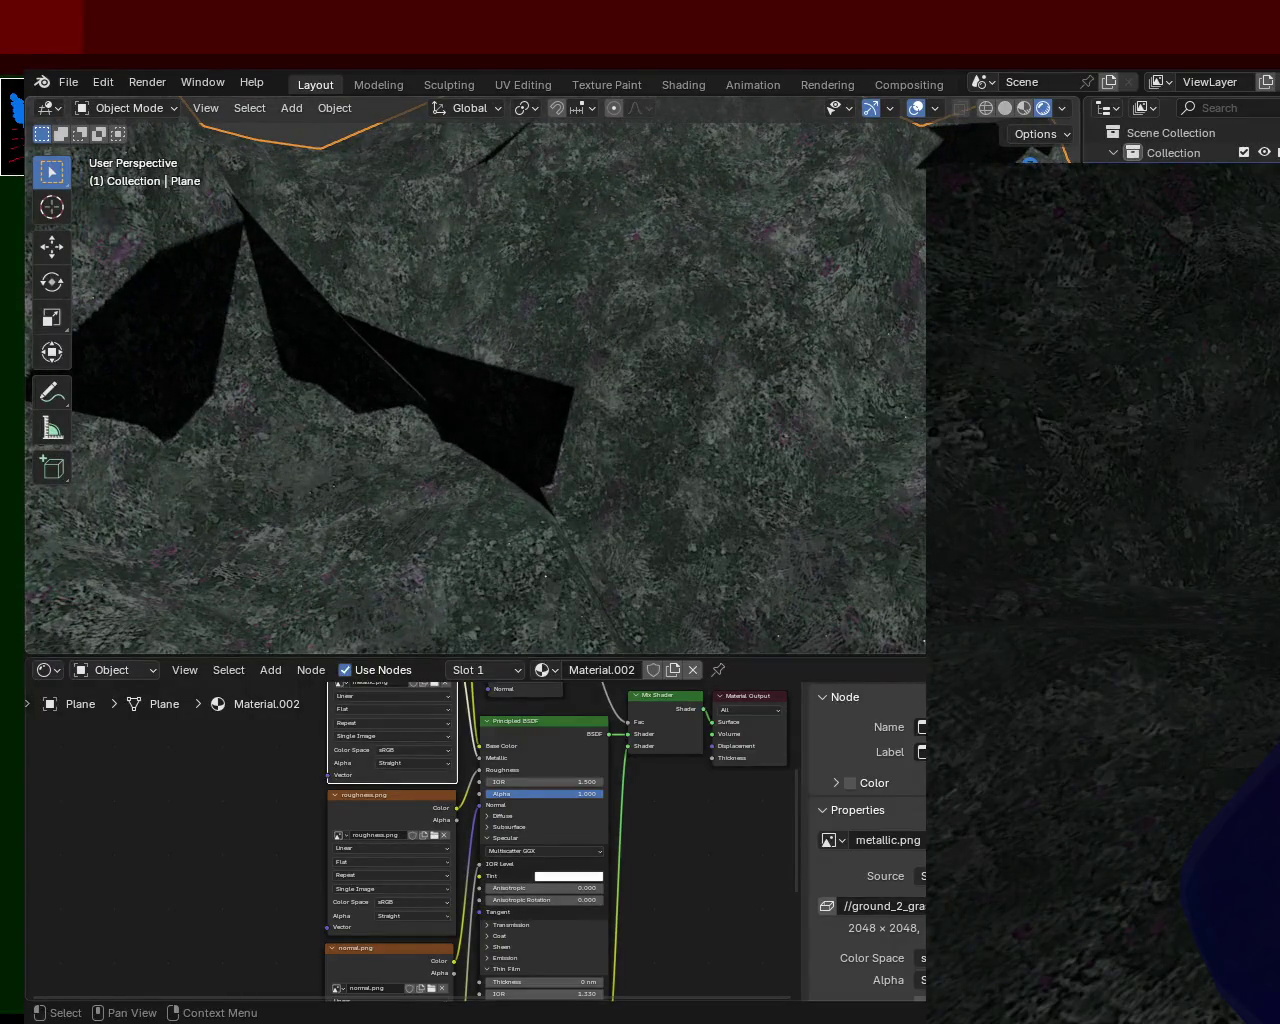
{"action": "left_click", "coordinate": [545, 575]}
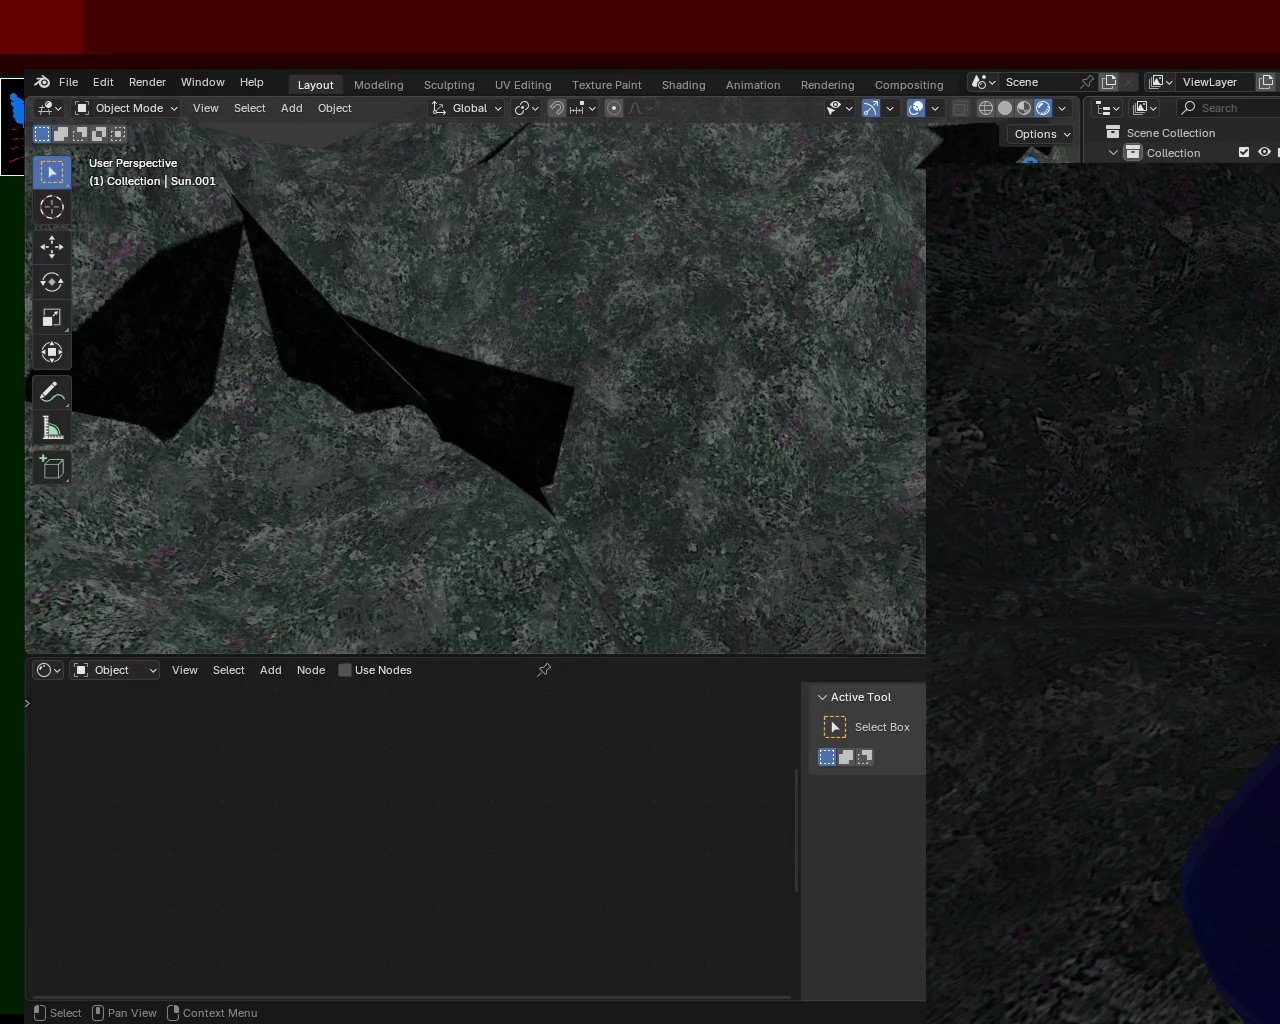
Delete the Sun.001 lamp and orbit low and close around the rendered terrain
{"action": "key", "text": "Delete"}
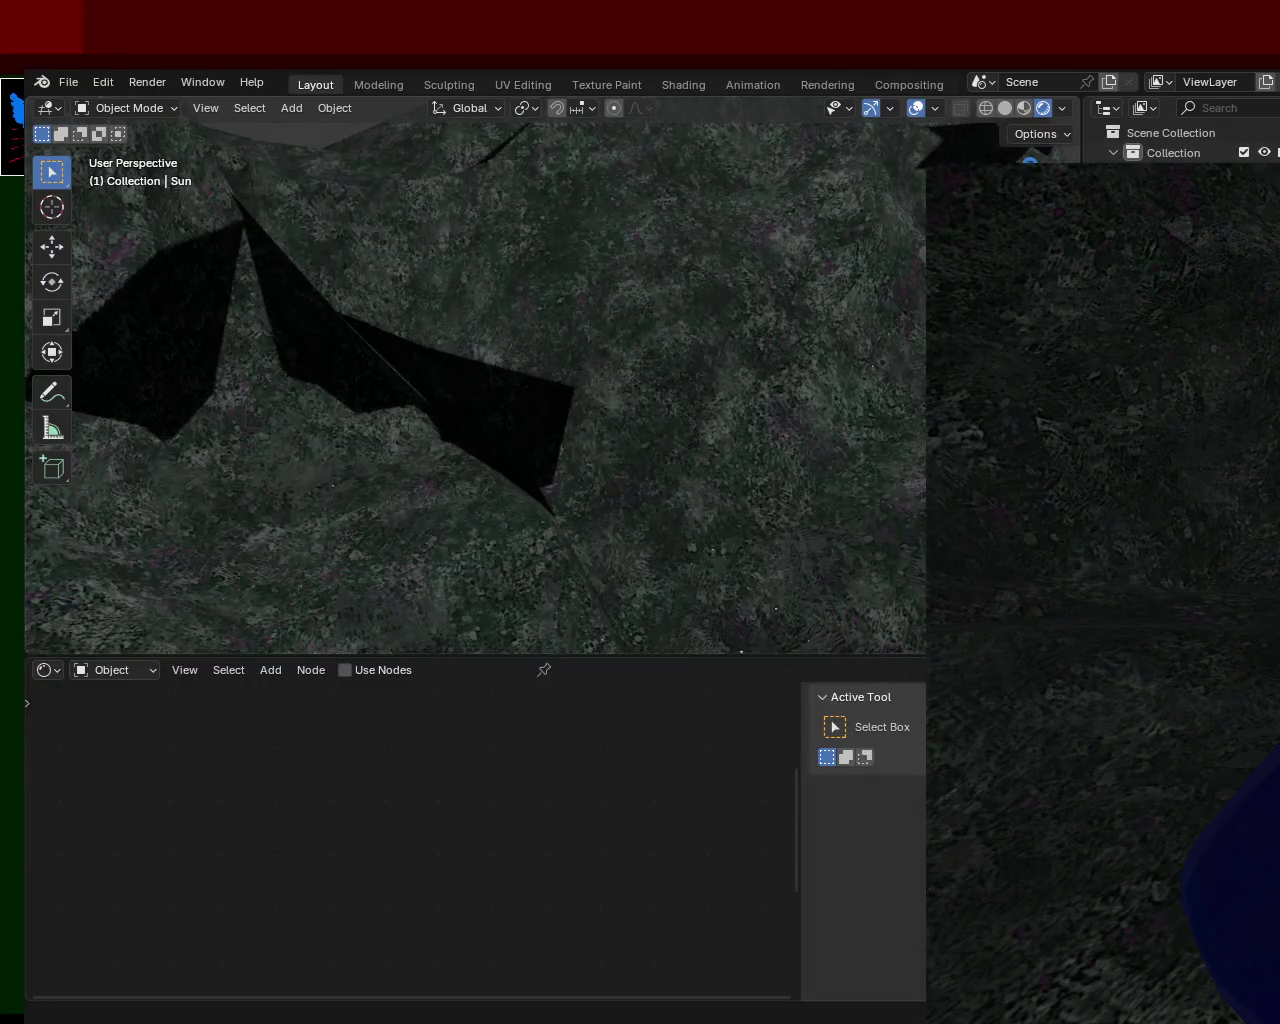
{"action": "mouse_move", "coordinate": [603, 386]}
{"action": "middle_mouse_down"}
{"action": "mouse_move", "coordinate": [624, 349]}
{"action": "mouse_move", "coordinate": [591, 268]}
{"action": "mouse_move", "coordinate": [778, 549]}
{"action": "middle_mouse_up"}
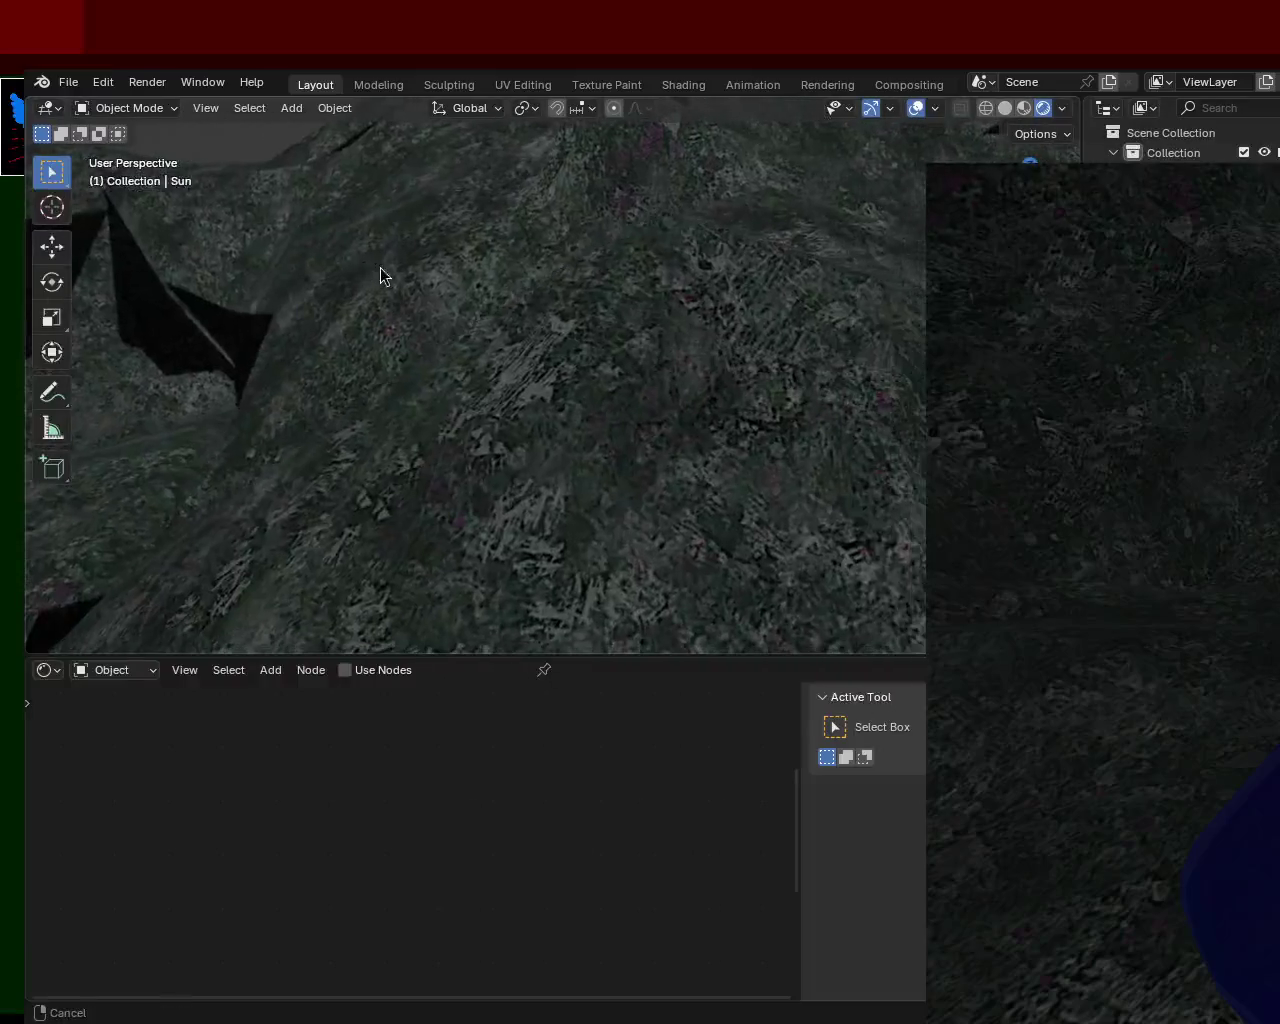
{"action": "mouse_move", "coordinate": [762, 336]}
{"action": "middle_mouse_down"}
{"action": "mouse_move", "coordinate": [760, 420]}
{"action": "mouse_move", "coordinate": [745, 400]}
{"action": "mouse_move", "coordinate": [782, 400]}
{"action": "mouse_move", "coordinate": [706, 360]}
{"action": "mouse_move", "coordinate": [651, 371]}
{"action": "mouse_move", "coordinate": [712, 465]}
{"action": "middle_mouse_up"}
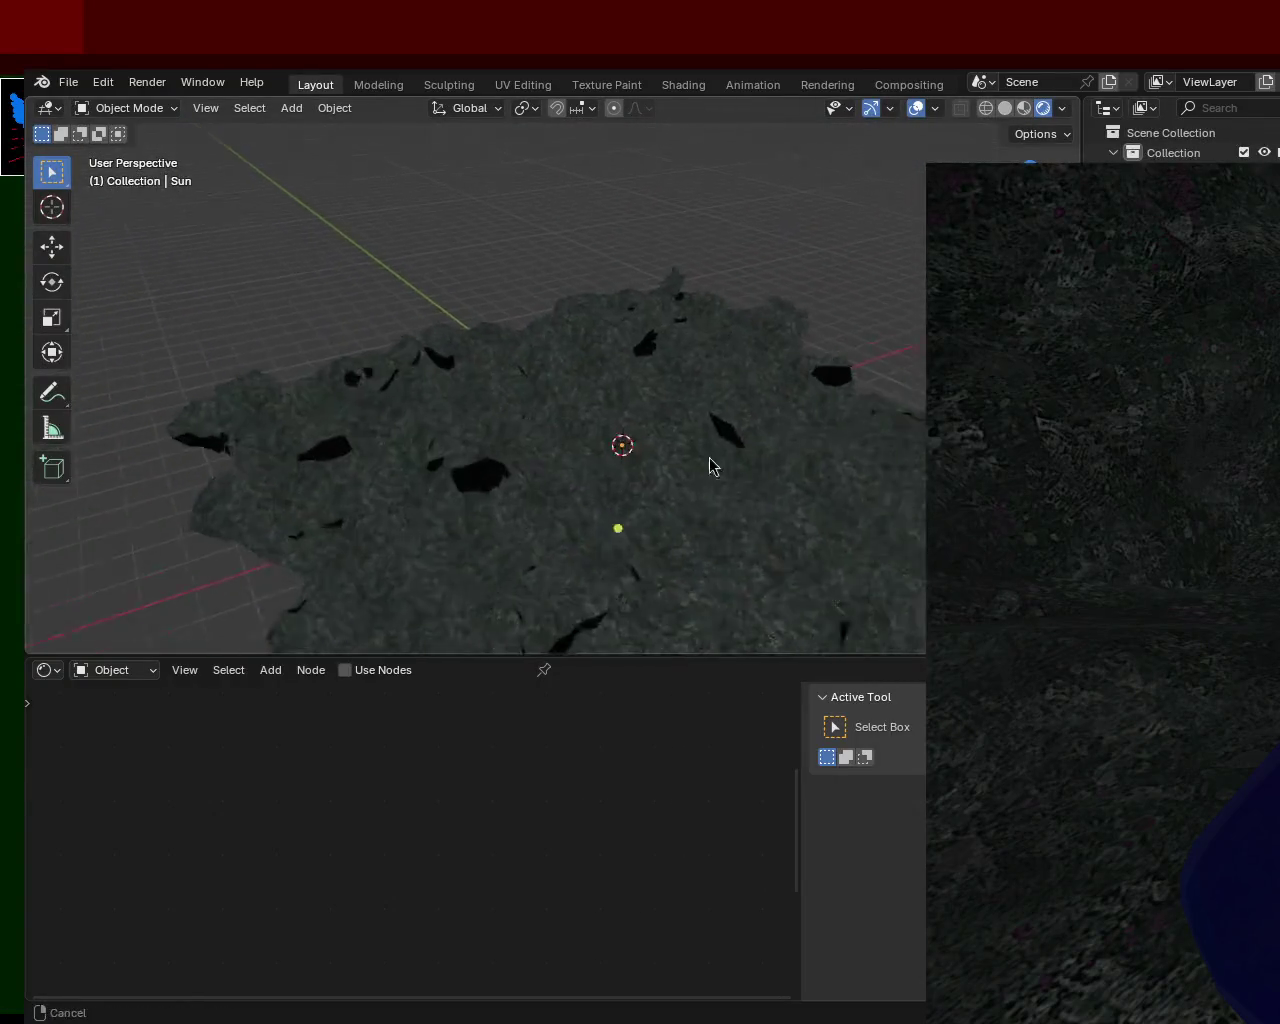
{"action": "middle_click_drag", "start_coordinate": [673, 352], "coordinate": [687, 339]}
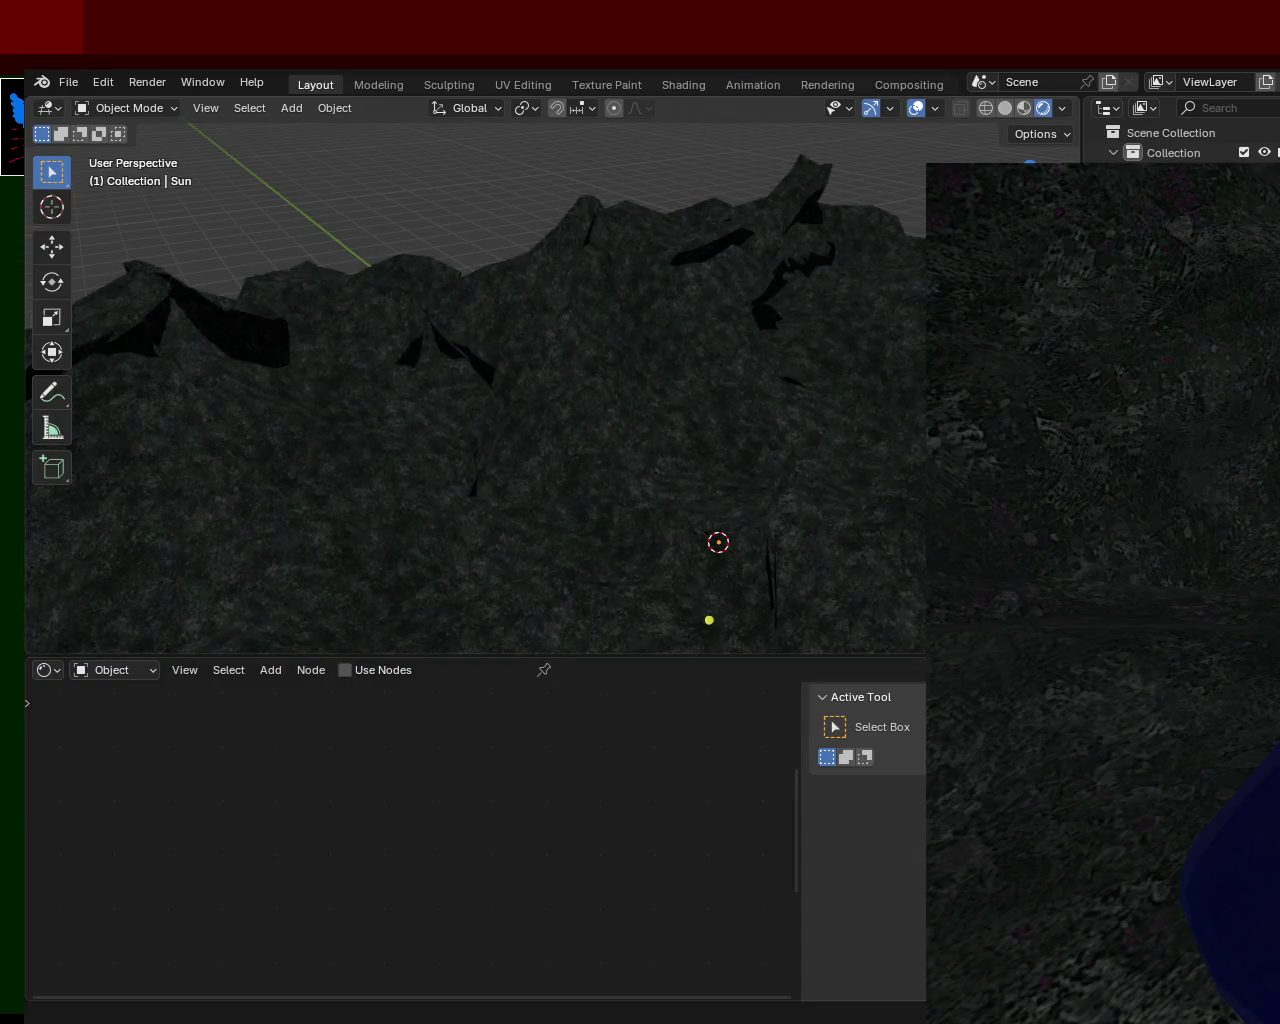
{"action": "middle_click_drag", "start_coordinate": [667, 399], "coordinate": [666, 280], "text": "ctrl"}
{"action": "mouse_move", "coordinate": [568, 265]}
{"action": "middle_mouse_down", "text": "ctrl"}
{"action": "mouse_move", "coordinate": [551, 209]}
{"action": "mouse_move", "coordinate": [621, 337]}
{"action": "mouse_move", "coordinate": [781, 311]}
{"action": "mouse_move", "coordinate": [588, 356]}
{"action": "mouse_move", "coordinate": [570, 335]}
{"action": "mouse_move", "coordinate": [597, 290]}
{"action": "mouse_move", "coordinate": [611, 320]}
{"action": "mouse_move", "coordinate": [581, 363]}
{"action": "mouse_move", "coordinate": [704, 425]}
{"action": "mouse_move", "coordinate": [748, 365]}
{"action": "mouse_move", "coordinate": [793, 410]}
{"action": "mouse_move", "coordinate": [832, 294]}
{"action": "middle_mouse_up", "text": "ctrl"}
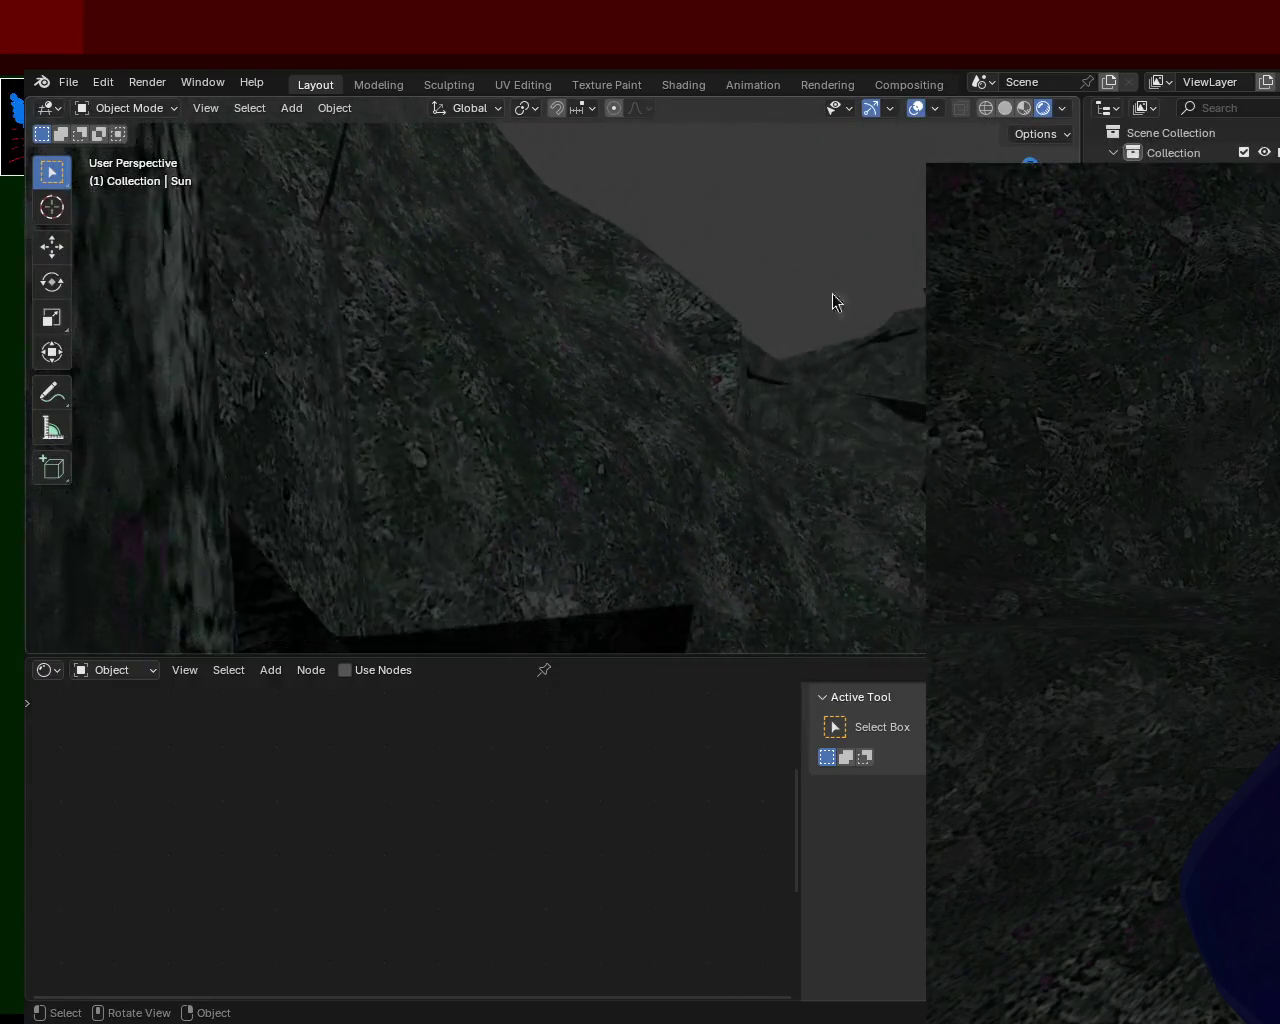
Switch to Material Preview shading and look over the terrain from several angles
{"action": "left_click", "coordinate": [1024, 109]}
{"action": "mouse_move", "coordinate": [728, 382]}
{"action": "middle_mouse_down"}
{"action": "mouse_move", "coordinate": [649, 433]}
{"action": "mouse_move", "coordinate": [569, 361]}
{"action": "mouse_move", "coordinate": [641, 328]}
{"action": "mouse_move", "coordinate": [640, 352]}
{"action": "mouse_move", "coordinate": [551, 400]}
{"action": "mouse_move", "coordinate": [333, 391]}
{"action": "mouse_move", "coordinate": [400, 403]}
{"action": "mouse_move", "coordinate": [449, 357]}
{"action": "mouse_move", "coordinate": [489, 354]}
{"action": "mouse_move", "coordinate": [520, 406]}
{"action": "mouse_move", "coordinate": [559, 337]}
{"action": "mouse_move", "coordinate": [573, 378]}
{"action": "mouse_move", "coordinate": [582, 337]}
{"action": "mouse_move", "coordinate": [587, 347]}
{"action": "mouse_move", "coordinate": [462, 308]}
{"action": "mouse_move", "coordinate": [482, 265]}
{"action": "mouse_move", "coordinate": [494, 415]}
{"action": "mouse_move", "coordinate": [517, 340]}
{"action": "mouse_move", "coordinate": [394, 437]}
{"action": "mouse_move", "coordinate": [374, 380]}
{"action": "mouse_move", "coordinate": [407, 418]}
{"action": "mouse_move", "coordinate": [360, 446]}
{"action": "mouse_move", "coordinate": [357, 417]}
{"action": "middle_mouse_up"}
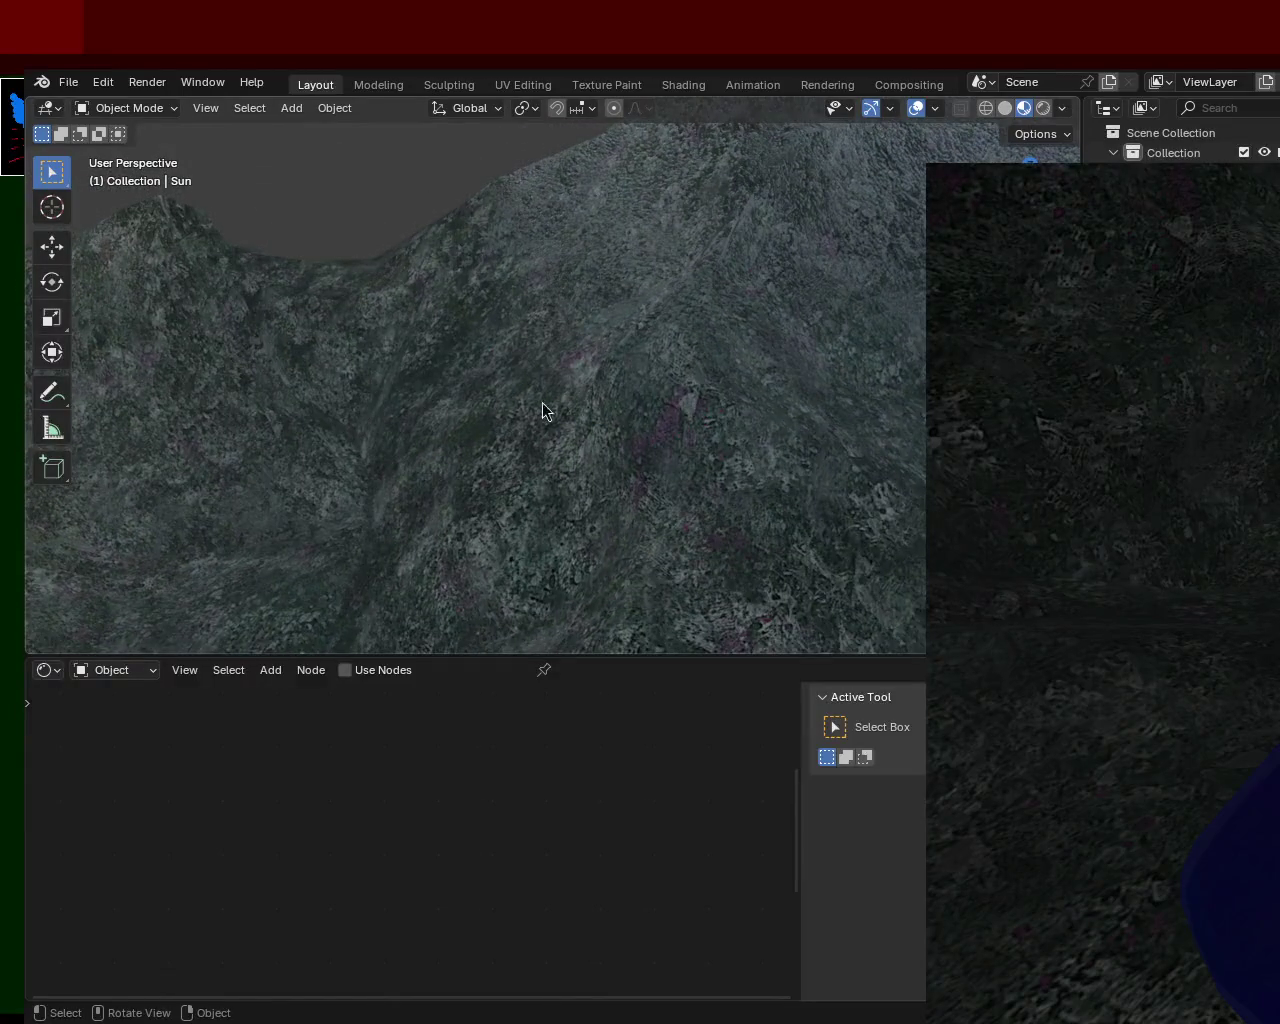
{"action": "scroll", "coordinate": [542, 408], "scroll_direction": "up", "scroll_amount": 1}
{"action": "mouse_move", "coordinate": [539, 407]}
{"action": "middle_mouse_down"}
{"action": "mouse_move", "coordinate": [600, 449]}
{"action": "mouse_move", "coordinate": [558, 392]}
{"action": "mouse_move", "coordinate": [495, 411]}
{"action": "mouse_move", "coordinate": [835, 287]}
{"action": "mouse_move", "coordinate": [846, 266]}
{"action": "mouse_move", "coordinate": [560, 380]}
{"action": "mouse_move", "coordinate": [577, 366]}
{"action": "mouse_move", "coordinate": [628, 378]}
{"action": "mouse_move", "coordinate": [631, 400]}
{"action": "mouse_move", "coordinate": [598, 284]}
{"action": "mouse_move", "coordinate": [594, 298]}
{"action": "mouse_move", "coordinate": [541, 271]}
{"action": "mouse_move", "coordinate": [458, 417]}
{"action": "mouse_move", "coordinate": [588, 370]}
{"action": "mouse_move", "coordinate": [650, 393]}
{"action": "mouse_move", "coordinate": [628, 399]}
{"action": "mouse_move", "coordinate": [621, 365]}
{"action": "mouse_move", "coordinate": [546, 353]}
{"action": "mouse_move", "coordinate": [476, 271]}
{"action": "middle_mouse_up"}
{"action": "mouse_move", "coordinate": [527, 340]}
{"action": "middle_mouse_down"}
{"action": "mouse_move", "coordinate": [511, 411]}
{"action": "mouse_move", "coordinate": [411, 404]}
{"action": "mouse_move", "coordinate": [416, 380]}
{"action": "mouse_move", "coordinate": [419, 398]}
{"action": "middle_mouse_up"}
{"action": "middle_click_drag", "start_coordinate": [510, 294], "coordinate": [570, 461], "text": "ctrl"}
{"action": "mouse_move", "coordinate": [582, 355]}
{"action": "middle_mouse_down", "text": "ctrl"}
{"action": "mouse_move", "coordinate": [527, 451]}
{"action": "mouse_move", "coordinate": [518, 384]}
{"action": "mouse_move", "coordinate": [517, 418]}
{"action": "mouse_move", "coordinate": [561, 251]}
{"action": "middle_mouse_up", "text": "ctrl"}
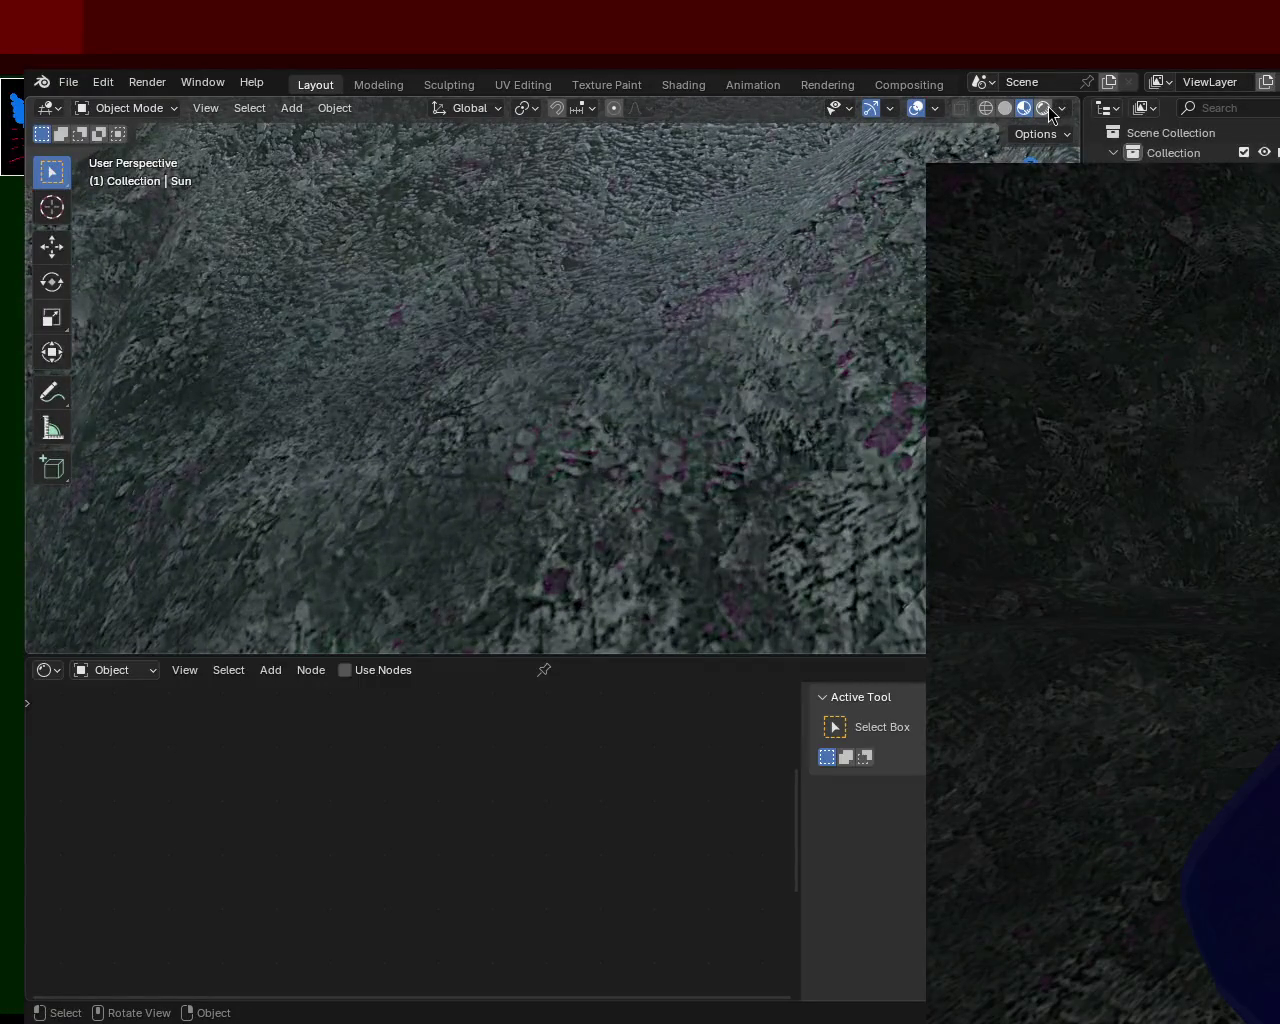
Return to Rendered shading and orbit over, close to, and beneath the terrain
{"action": "left_click", "coordinate": [1045, 108]}
{"action": "mouse_move", "coordinate": [577, 369]}
{"action": "middle_mouse_down"}
{"action": "mouse_move", "coordinate": [632, 440]}
{"action": "mouse_move", "coordinate": [775, 404]}
{"action": "mouse_move", "coordinate": [775, 389]}
{"action": "mouse_move", "coordinate": [780, 440]}
{"action": "middle_mouse_up"}
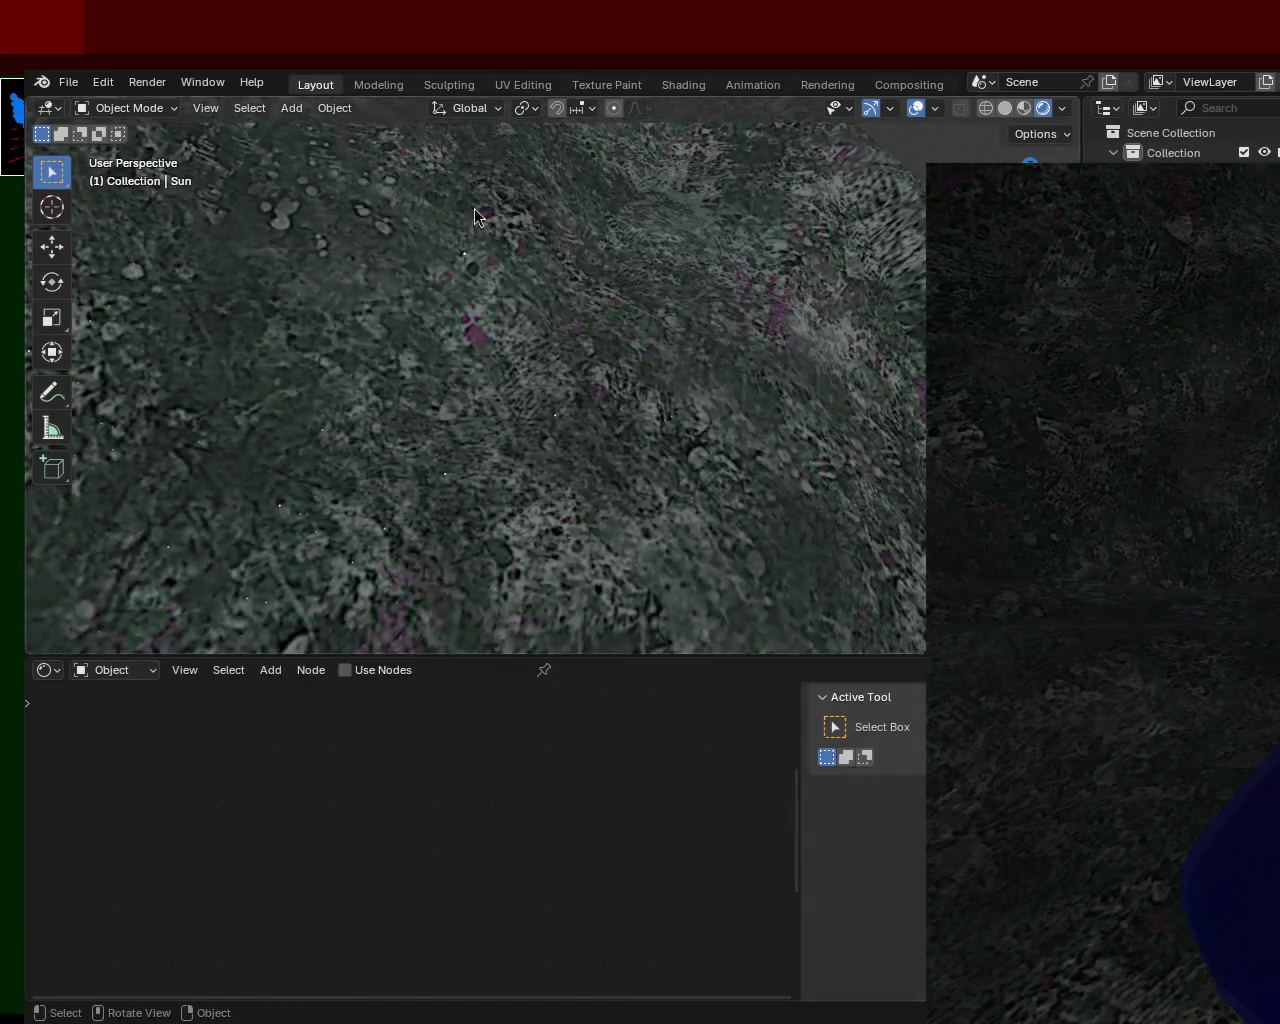
{"action": "mouse_move", "coordinate": [474, 209]}
{"action": "middle_mouse_down"}
{"action": "mouse_move", "coordinate": [426, 371]}
{"action": "mouse_move", "coordinate": [379, 418]}
{"action": "mouse_move", "coordinate": [400, 356]}
{"action": "mouse_move", "coordinate": [423, 371]}
{"action": "mouse_move", "coordinate": [351, 472]}
{"action": "mouse_move", "coordinate": [322, 451]}
{"action": "mouse_move", "coordinate": [602, 333]}
{"action": "mouse_move", "coordinate": [612, 382]}
{"action": "middle_mouse_up"}
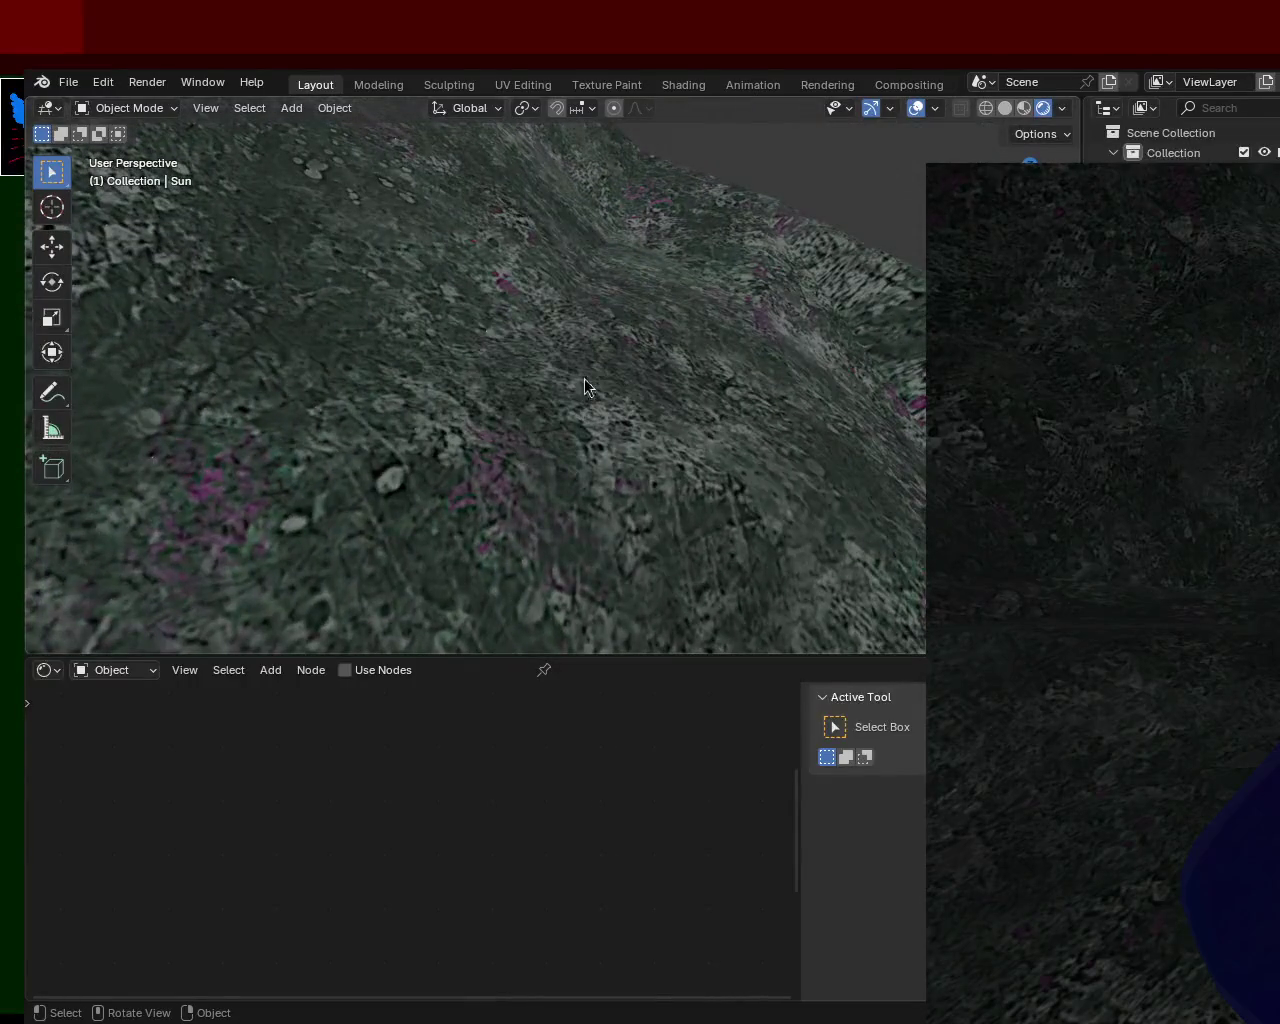
{"action": "mouse_move", "coordinate": [535, 240]}
{"action": "middle_mouse_down"}
{"action": "mouse_move", "coordinate": [567, 392]}
{"action": "mouse_move", "coordinate": [530, 368]}
{"action": "mouse_move", "coordinate": [466, 416]}
{"action": "mouse_move", "coordinate": [435, 286]}
{"action": "mouse_move", "coordinate": [448, 278]}
{"action": "mouse_move", "coordinate": [457, 312]}
{"action": "mouse_move", "coordinate": [728, 280]}
{"action": "mouse_move", "coordinate": [722, 310]}
{"action": "mouse_move", "coordinate": [771, 271]}
{"action": "mouse_move", "coordinate": [780, 286]}
{"action": "mouse_move", "coordinate": [766, 315]}
{"action": "mouse_move", "coordinate": [745, 318]}
{"action": "mouse_move", "coordinate": [814, 315]}
{"action": "mouse_move", "coordinate": [829, 268]}
{"action": "mouse_move", "coordinate": [815, 320]}
{"action": "mouse_move", "coordinate": [555, 375]}
{"action": "mouse_move", "coordinate": [570, 386]}
{"action": "mouse_move", "coordinate": [712, 291]}
{"action": "mouse_move", "coordinate": [711, 266]}
{"action": "mouse_move", "coordinate": [723, 371]}
{"action": "mouse_move", "coordinate": [740, 317]}
{"action": "mouse_move", "coordinate": [689, 286]}
{"action": "mouse_move", "coordinate": [606, 300]}
{"action": "mouse_move", "coordinate": [623, 351]}
{"action": "mouse_move", "coordinate": [689, 322]}
{"action": "mouse_move", "coordinate": [643, 274]}
{"action": "mouse_move", "coordinate": [503, 297]}
{"action": "mouse_move", "coordinate": [535, 283]}
{"action": "mouse_move", "coordinate": [694, 326]}
{"action": "mouse_move", "coordinate": [754, 429]}
{"action": "mouse_move", "coordinate": [911, 431]}
{"action": "mouse_move", "coordinate": [909, 315]}
{"action": "mouse_move", "coordinate": [890, 294]}
{"action": "mouse_move", "coordinate": [841, 332]}
{"action": "mouse_move", "coordinate": [704, 212]}
{"action": "mouse_move", "coordinate": [477, 303]}
{"action": "mouse_move", "coordinate": [311, 303]}
{"action": "mouse_move", "coordinate": [346, 140]}
{"action": "mouse_move", "coordinate": [415, 148]}
{"action": "mouse_move", "coordinate": [518, 331]}
{"action": "mouse_move", "coordinate": [546, 467]}
{"action": "middle_mouse_up"}
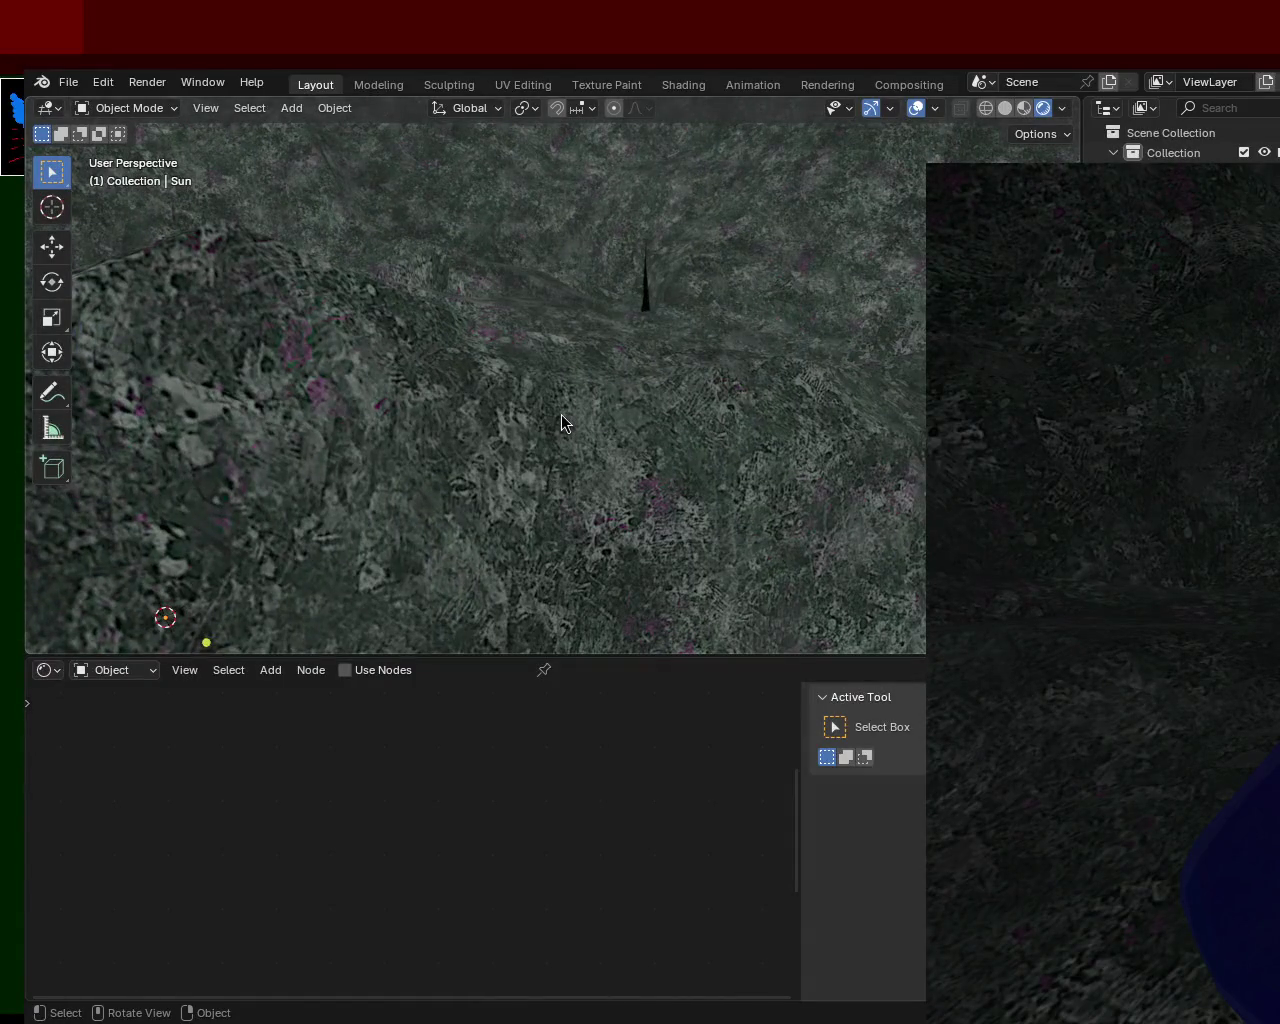
{"action": "mouse_move", "coordinate": [650, 243]}
{"action": "middle_mouse_down"}
{"action": "mouse_move", "coordinate": [680, 406]}
{"action": "mouse_move", "coordinate": [737, 360]}
{"action": "mouse_move", "coordinate": [634, 363]}
{"action": "mouse_move", "coordinate": [706, 489]}
{"action": "mouse_move", "coordinate": [620, 411]}
{"action": "mouse_move", "coordinate": [610, 320]}
{"action": "mouse_move", "coordinate": [634, 417]}
{"action": "mouse_move", "coordinate": [437, 374]}
{"action": "mouse_move", "coordinate": [626, 351]}
{"action": "mouse_move", "coordinate": [632, 270]}
{"action": "mouse_move", "coordinate": [774, 337]}
{"action": "mouse_move", "coordinate": [843, 274]}
{"action": "mouse_move", "coordinate": [843, 229]}
{"action": "mouse_move", "coordinate": [743, 323]}
{"action": "mouse_move", "coordinate": [675, 255]}
{"action": "mouse_move", "coordinate": [737, 391]}
{"action": "mouse_move", "coordinate": [586, 360]}
{"action": "mouse_move", "coordinate": [639, 255]}
{"action": "mouse_move", "coordinate": [637, 471]}
{"action": "mouse_move", "coordinate": [595, 485]}
{"action": "middle_mouse_up"}
{"action": "mouse_move", "coordinate": [639, 349]}
{"action": "middle_mouse_down"}
{"action": "mouse_move", "coordinate": [660, 309]}
{"action": "mouse_move", "coordinate": [636, 355]}
{"action": "middle_mouse_up"}
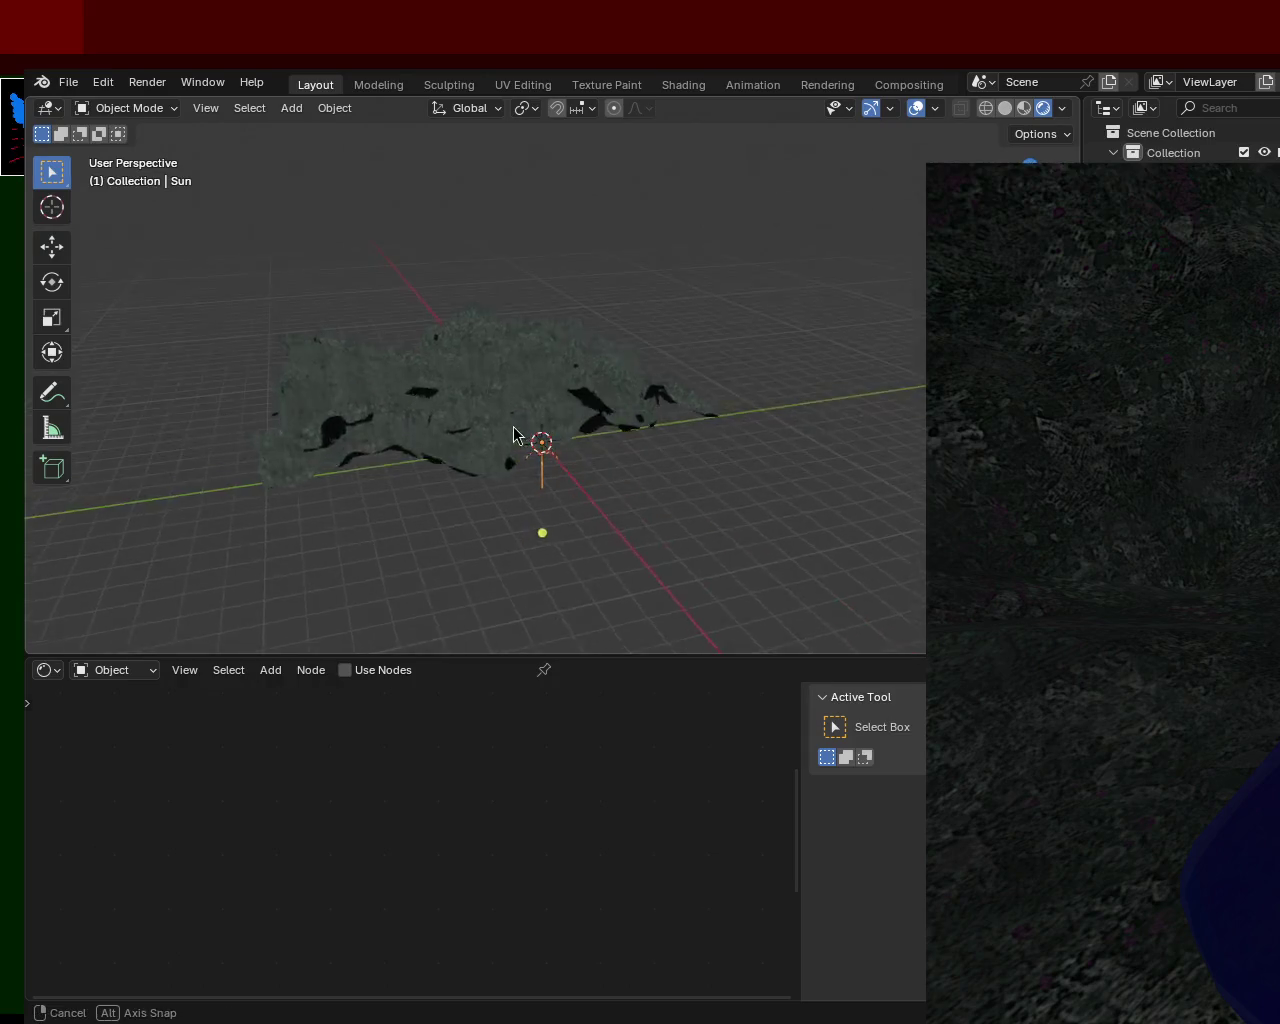
Orbit and pan around the terrain, raising the sun lamp then returning it to its original height
{"action": "mouse_move", "coordinate": [516, 345]}
{"action": "middle_mouse_down"}
{"action": "mouse_move", "coordinate": [614, 357]}
{"action": "mouse_move", "coordinate": [431, 317]}
{"action": "middle_mouse_up"}
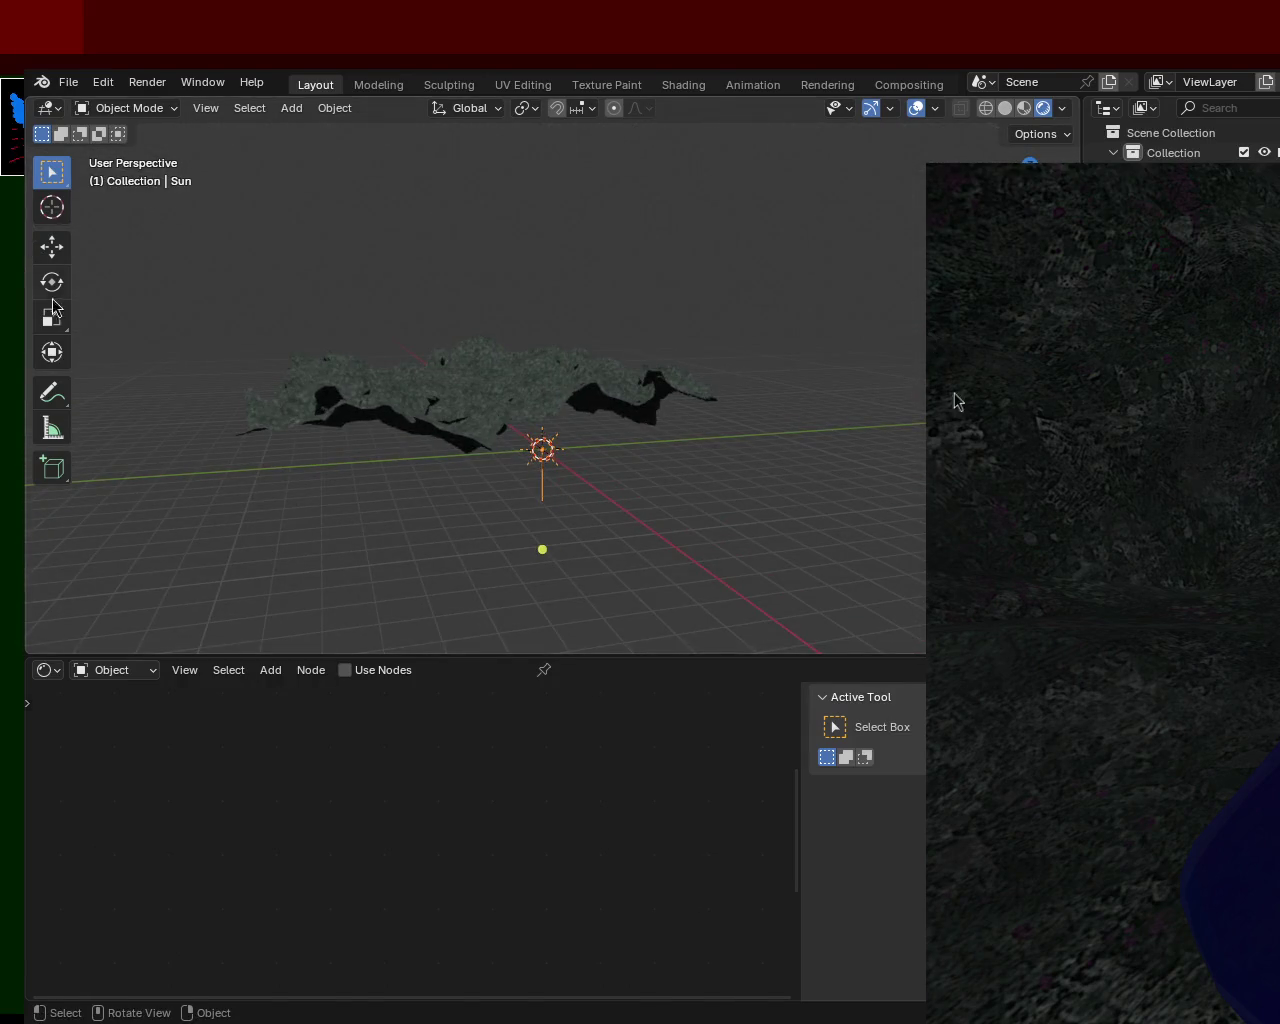
{"action": "left_click_drag", "start_coordinate": [547, 385], "coordinate": [529, 211]}
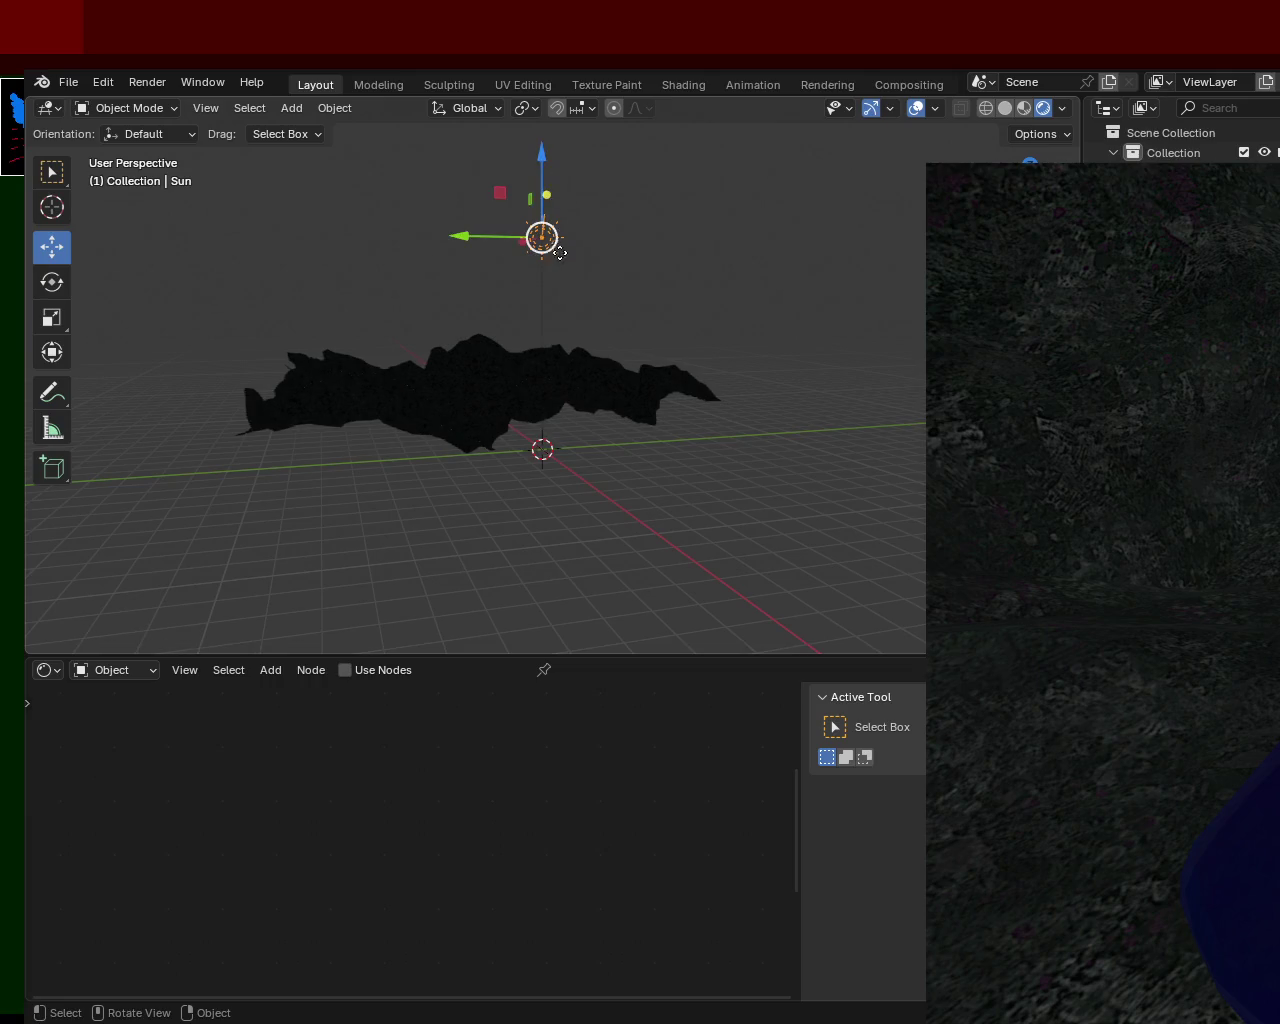
{"action": "middle_click_drag", "start_coordinate": [497, 472], "coordinate": [532, 378]}
{"action": "middle_click_drag", "start_coordinate": [704, 237], "coordinate": [502, 515]}
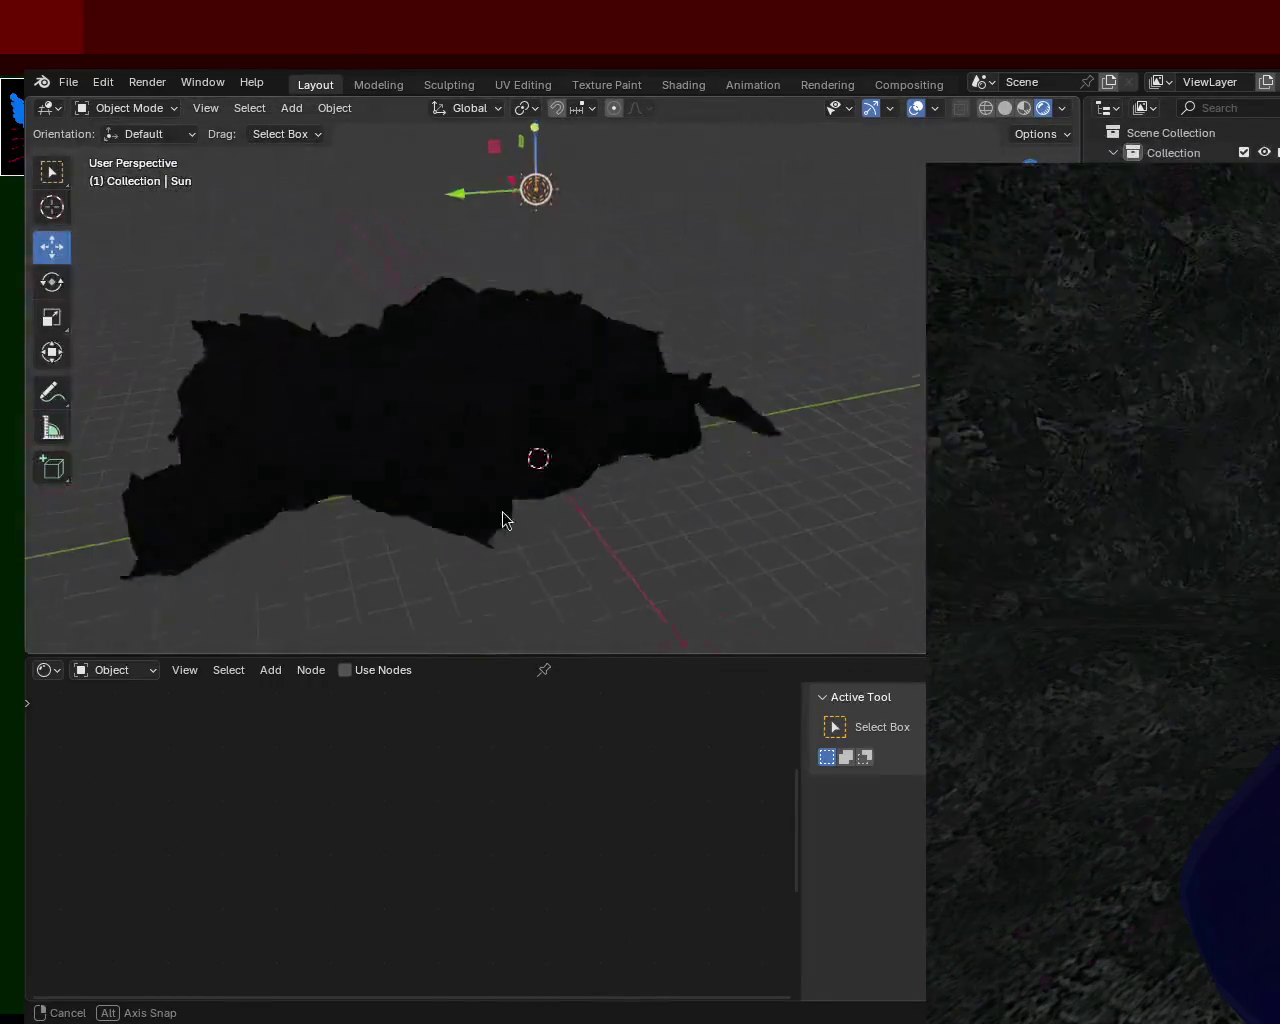
{"action": "middle_click_drag", "start_coordinate": [536, 165], "coordinate": [518, 230], "text": "shift"}
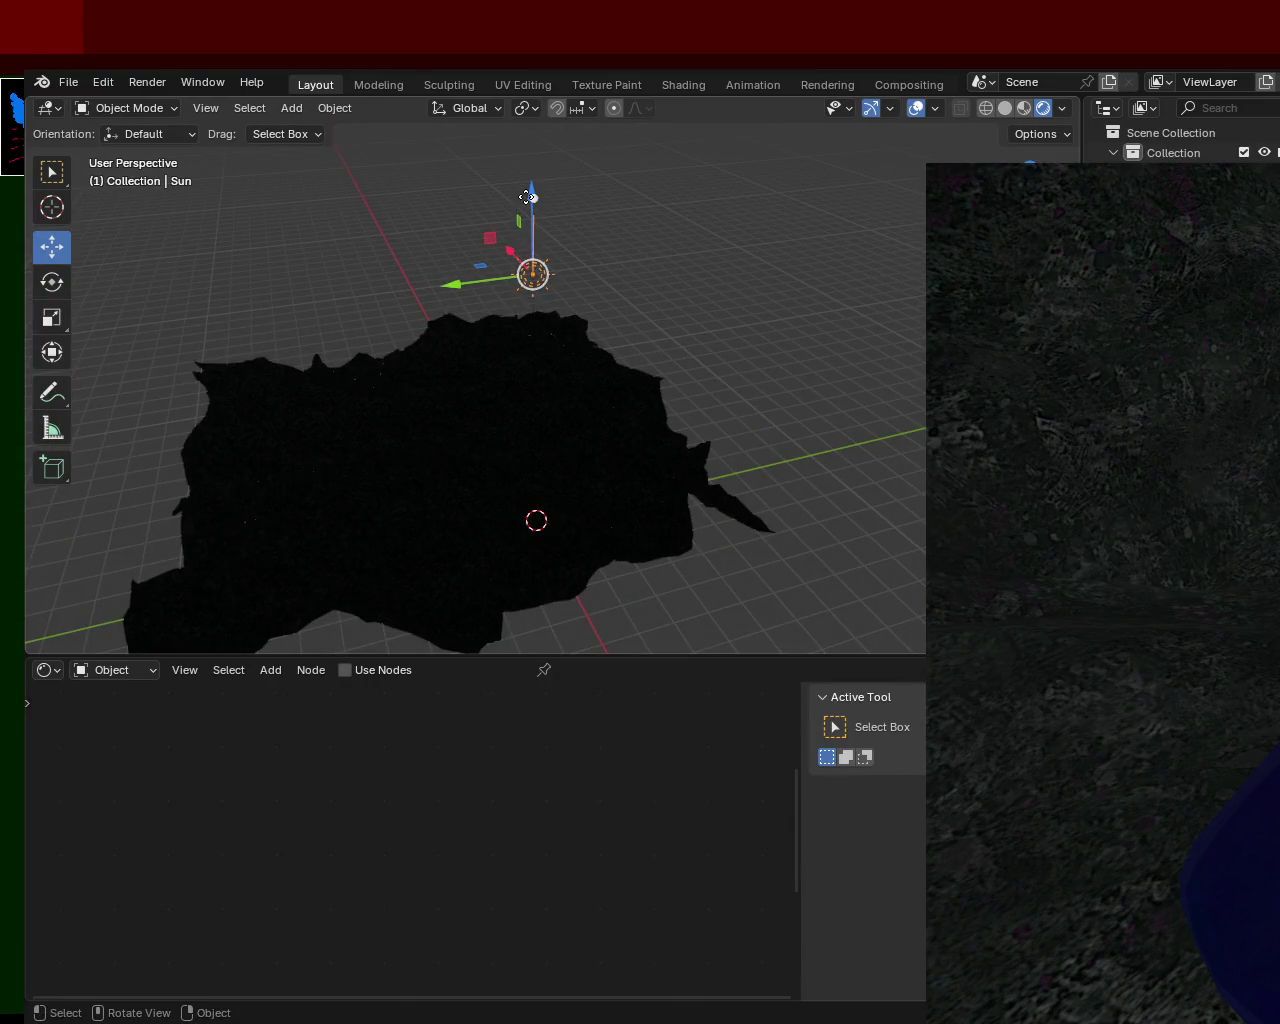
{"action": "left_click_drag", "start_coordinate": [527, 197], "coordinate": [528, 205]}
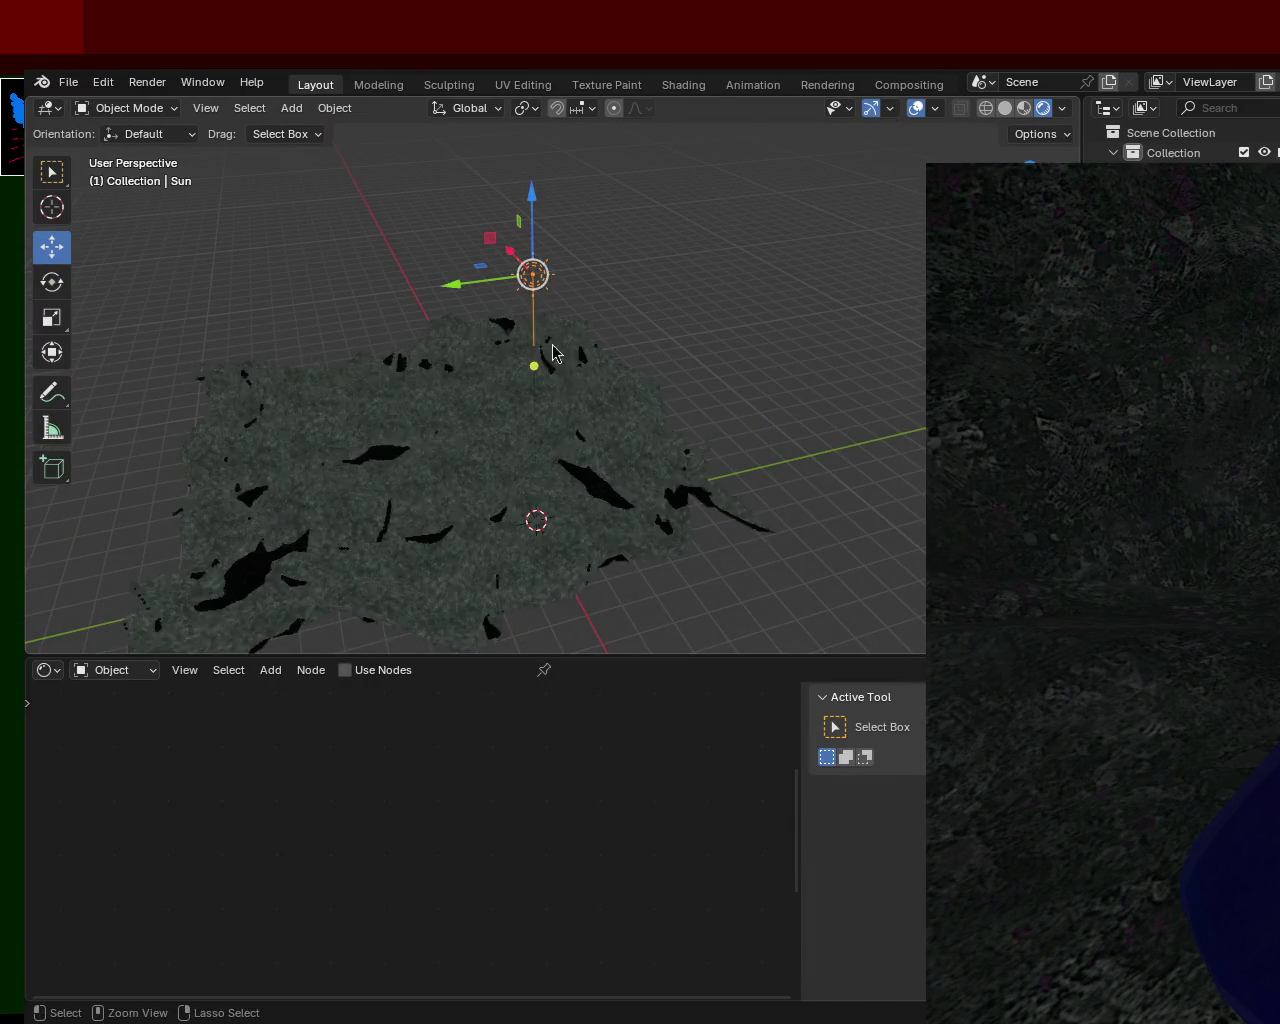
{"action": "middle_click_drag", "start_coordinate": [553, 352], "coordinate": [497, 366], "text": "ctrl"}
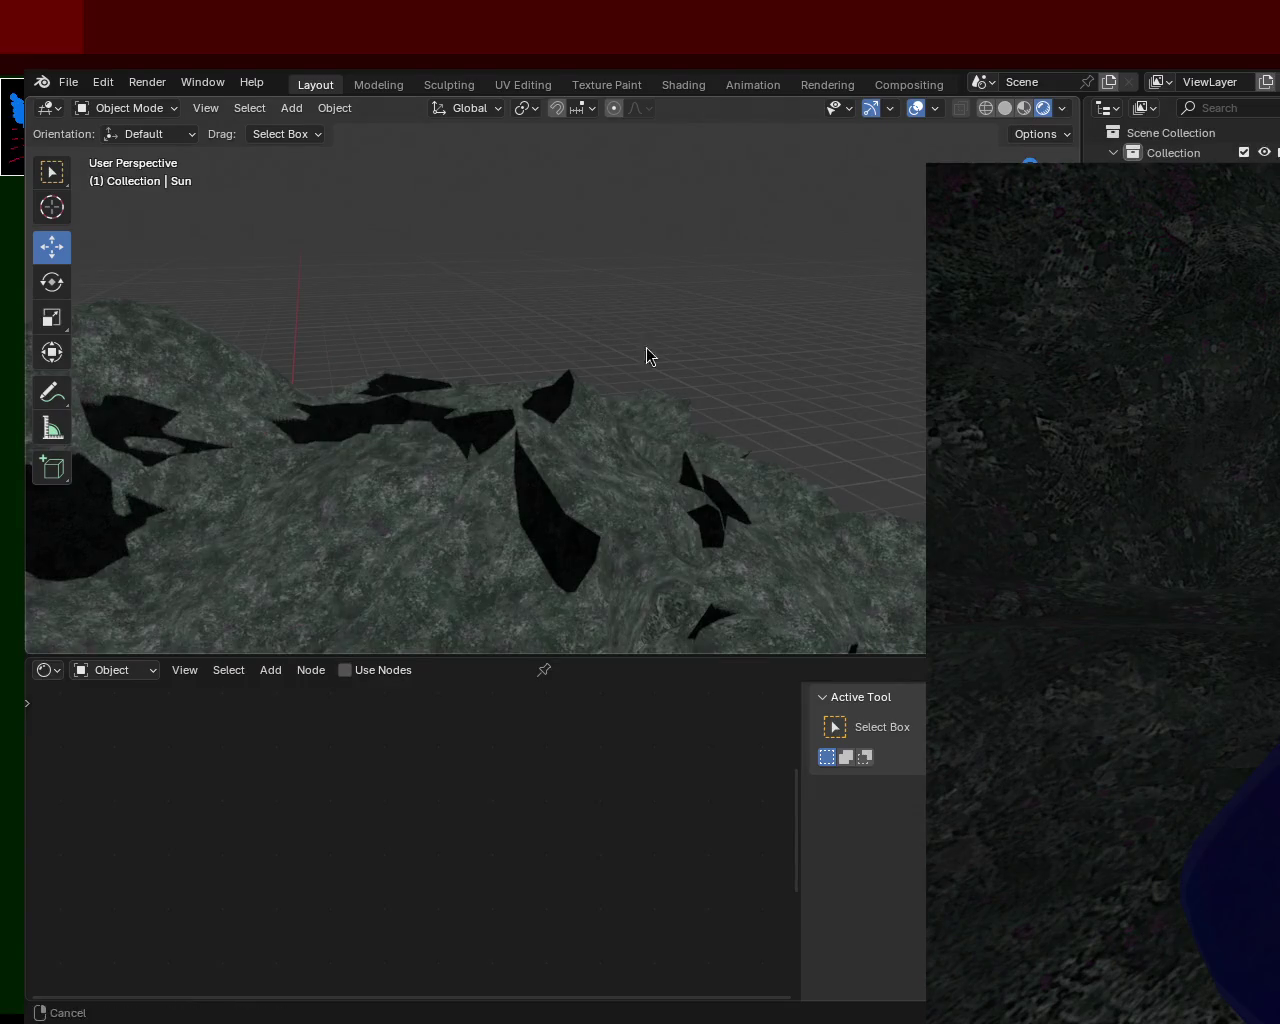
Select the terrain, zoom onto its surface, save as ground_2.blend, and open the File menu
{"action": "left_click", "coordinate": [605, 458]}
{"action": "mouse_move", "coordinate": [598, 467]}
{"action": "middle_mouse_down"}
{"action": "mouse_move", "coordinate": [443, 543]}
{"action": "mouse_move", "coordinate": [668, 409]}
{"action": "middle_mouse_up"}
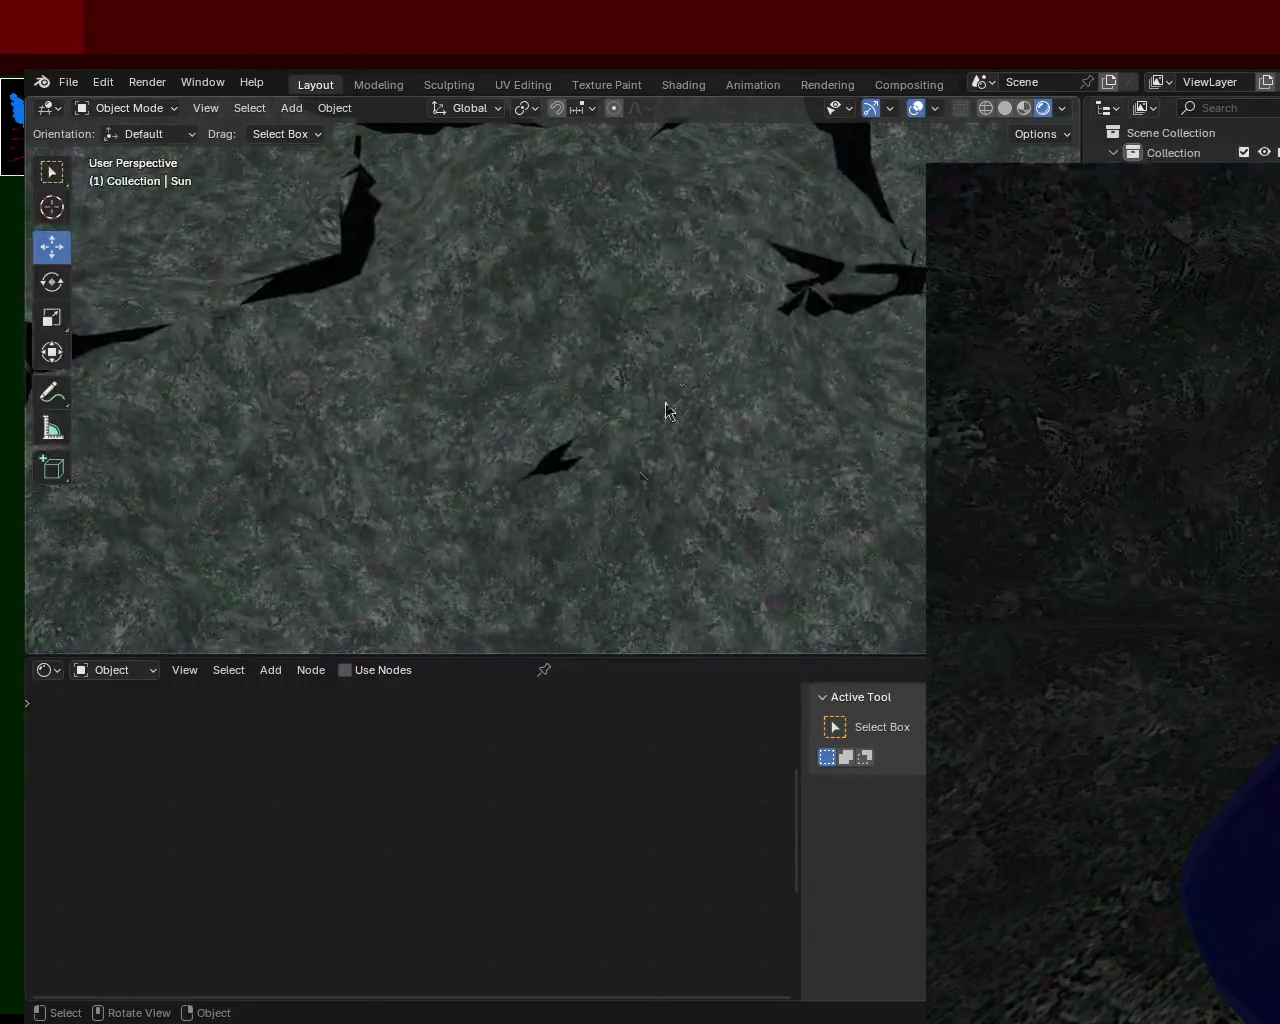
{"action": "mouse_move", "coordinate": [771, 476]}
{"action": "middle_mouse_down", "text": "ctrl"}
{"action": "mouse_move", "coordinate": [780, 548]}
{"action": "mouse_move", "coordinate": [686, 346]}
{"action": "mouse_move", "coordinate": [740, 171]}
{"action": "mouse_move", "coordinate": [684, 199]}
{"action": "mouse_move", "coordinate": [554, 471]}
{"action": "mouse_move", "coordinate": [700, 403]}
{"action": "mouse_move", "coordinate": [751, 463]}
{"action": "mouse_move", "coordinate": [680, 270]}
{"action": "mouse_move", "coordinate": [687, 175]}
{"action": "middle_mouse_up", "text": "ctrl"}
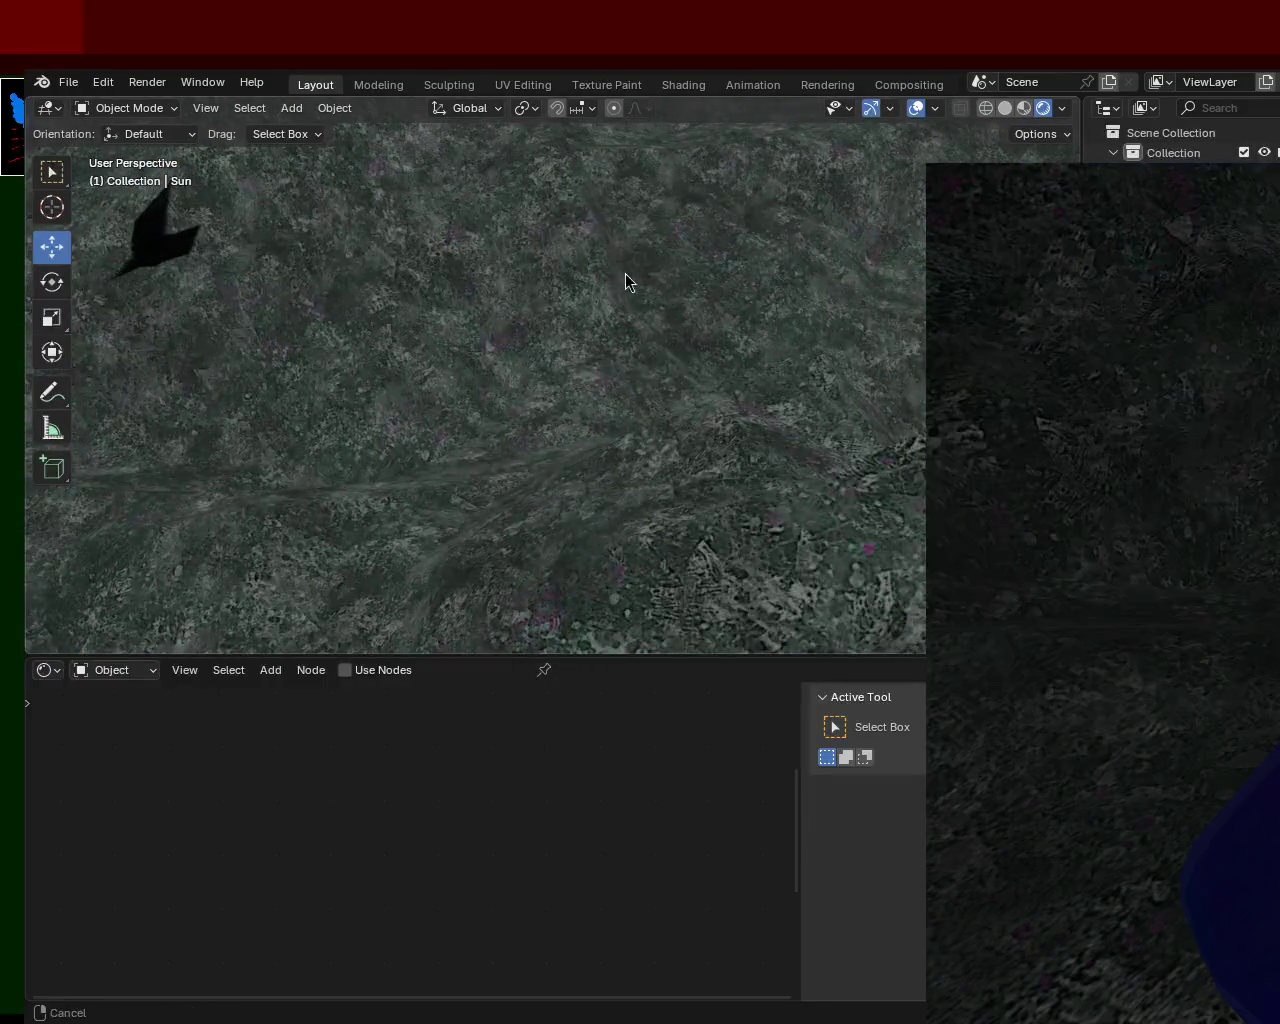
{"action": "middle_click_drag", "start_coordinate": [591, 349], "coordinate": [546, 437], "text": "ctrl"}
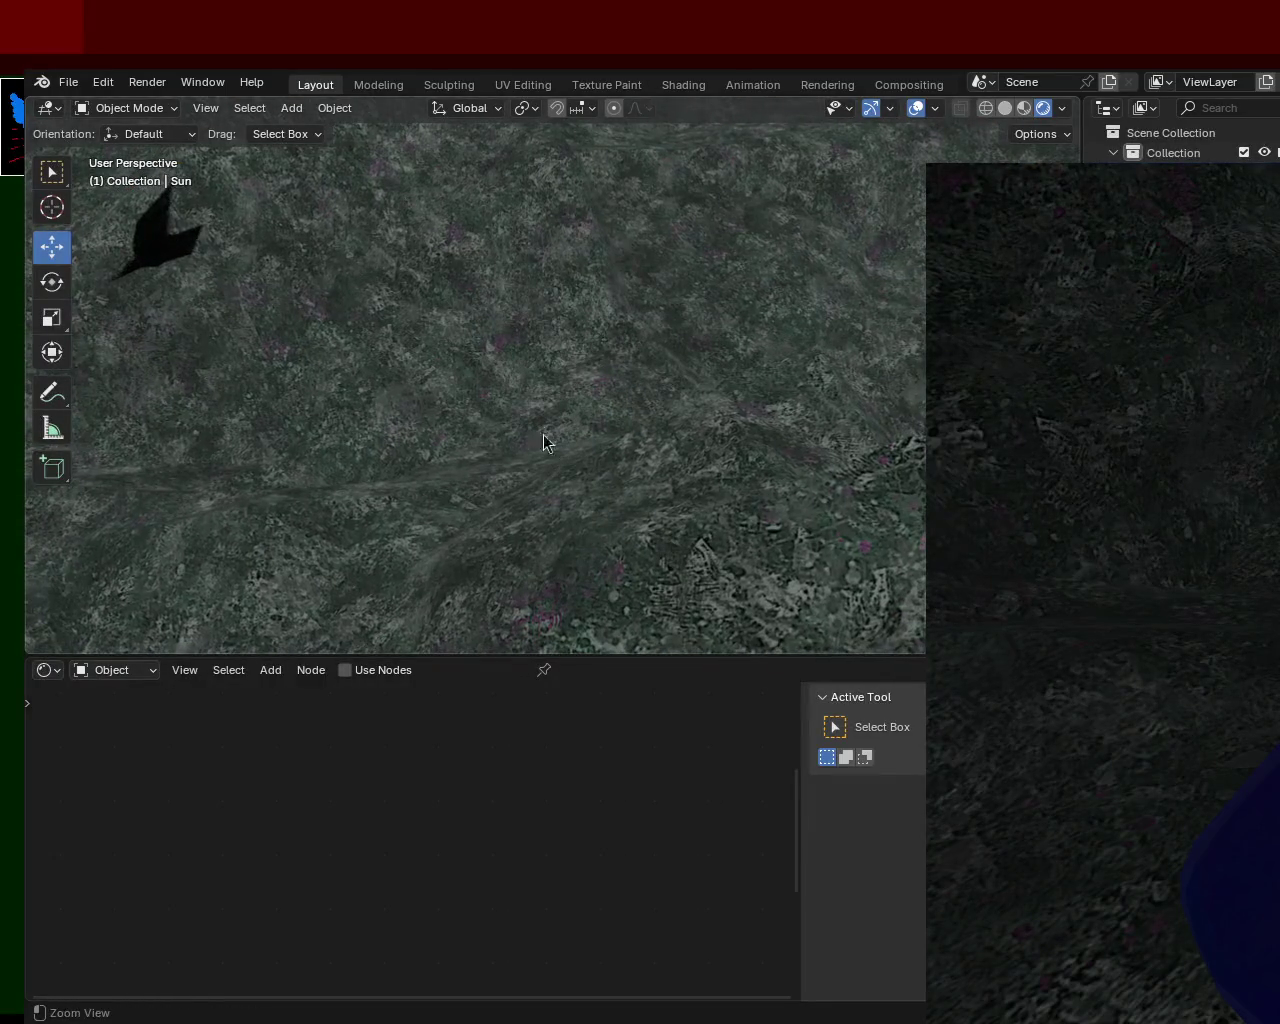
{"action": "mouse_move", "coordinate": [531, 357]}
{"action": "middle_mouse_down", "text": "ctrl"}
{"action": "mouse_move", "coordinate": [737, 577]}
{"action": "mouse_move", "coordinate": [740, 397]}
{"action": "mouse_move", "coordinate": [700, 300]}
{"action": "mouse_move", "coordinate": [816, 336]}
{"action": "middle_mouse_up", "text": "ctrl"}
{"action": "key", "text": "ctrl+s"}
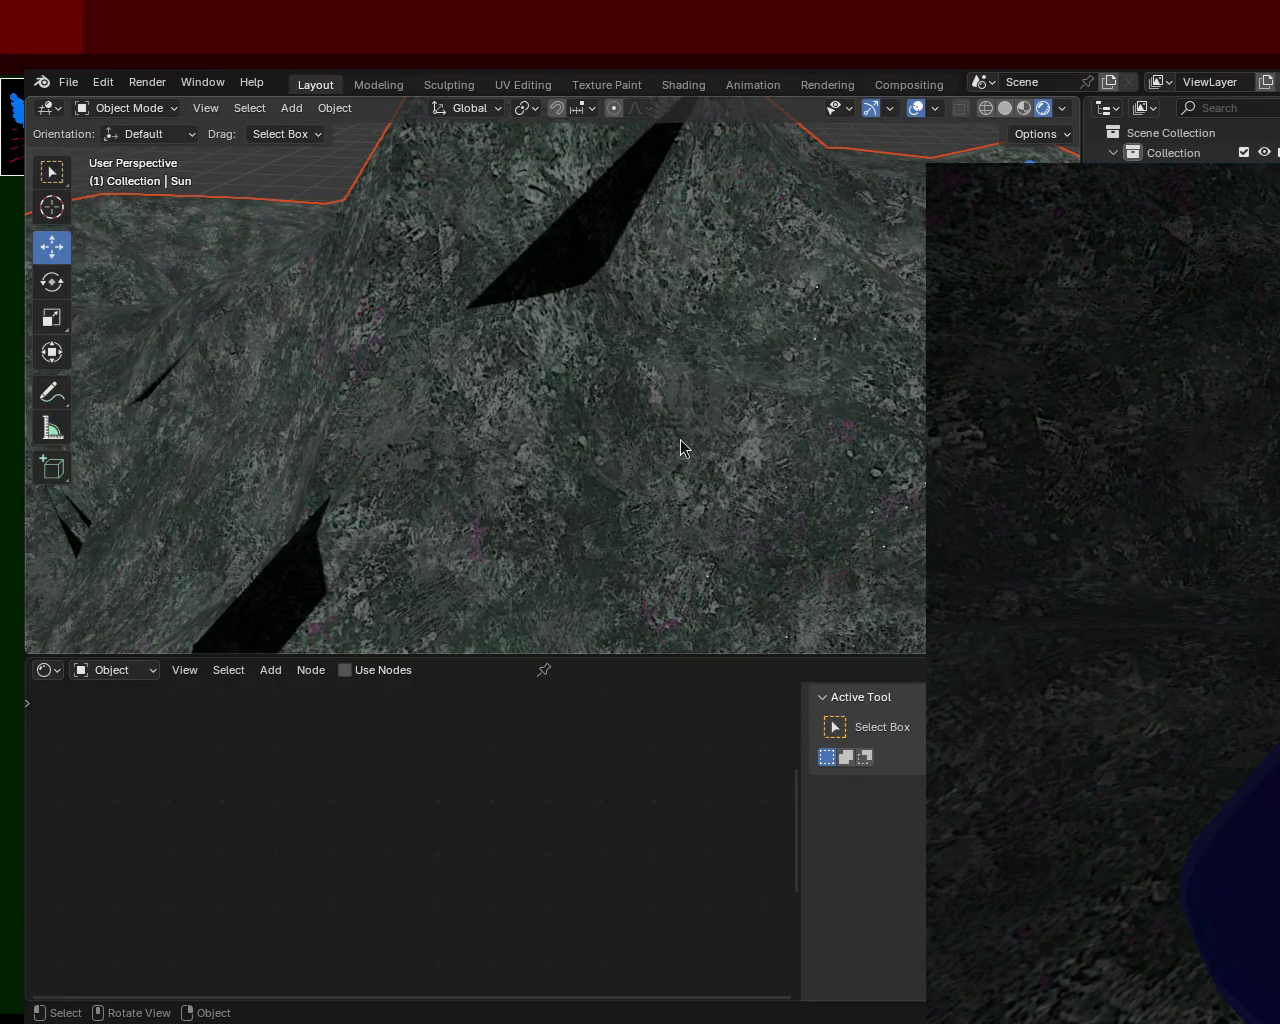
{"action": "left_click", "coordinate": [68, 82]}
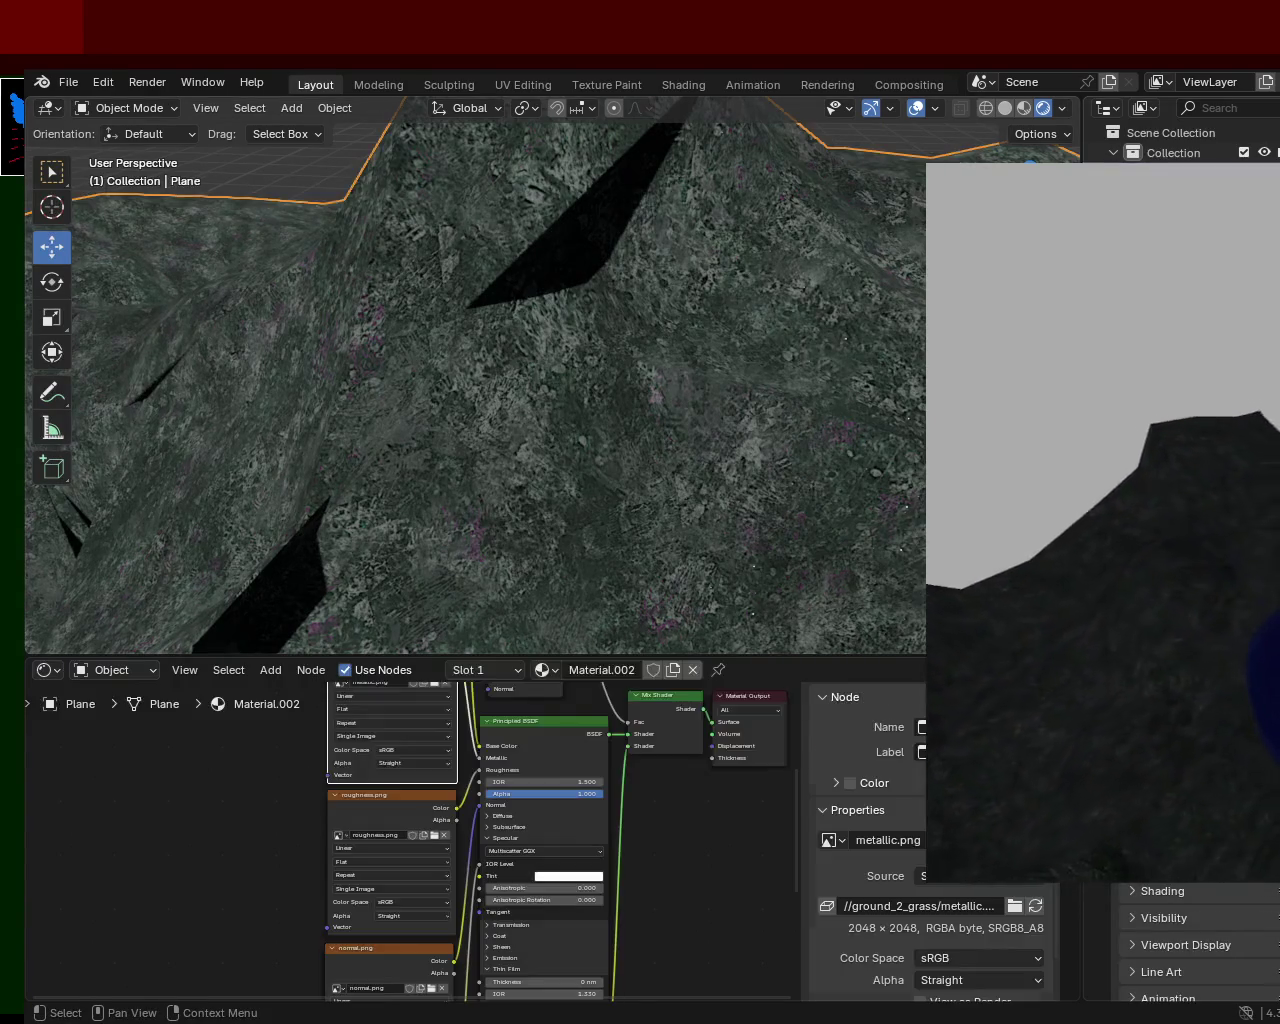
Delete the Sun light, leaving the terrain rendering almost black
{"action": "key", "text": "Delete"}
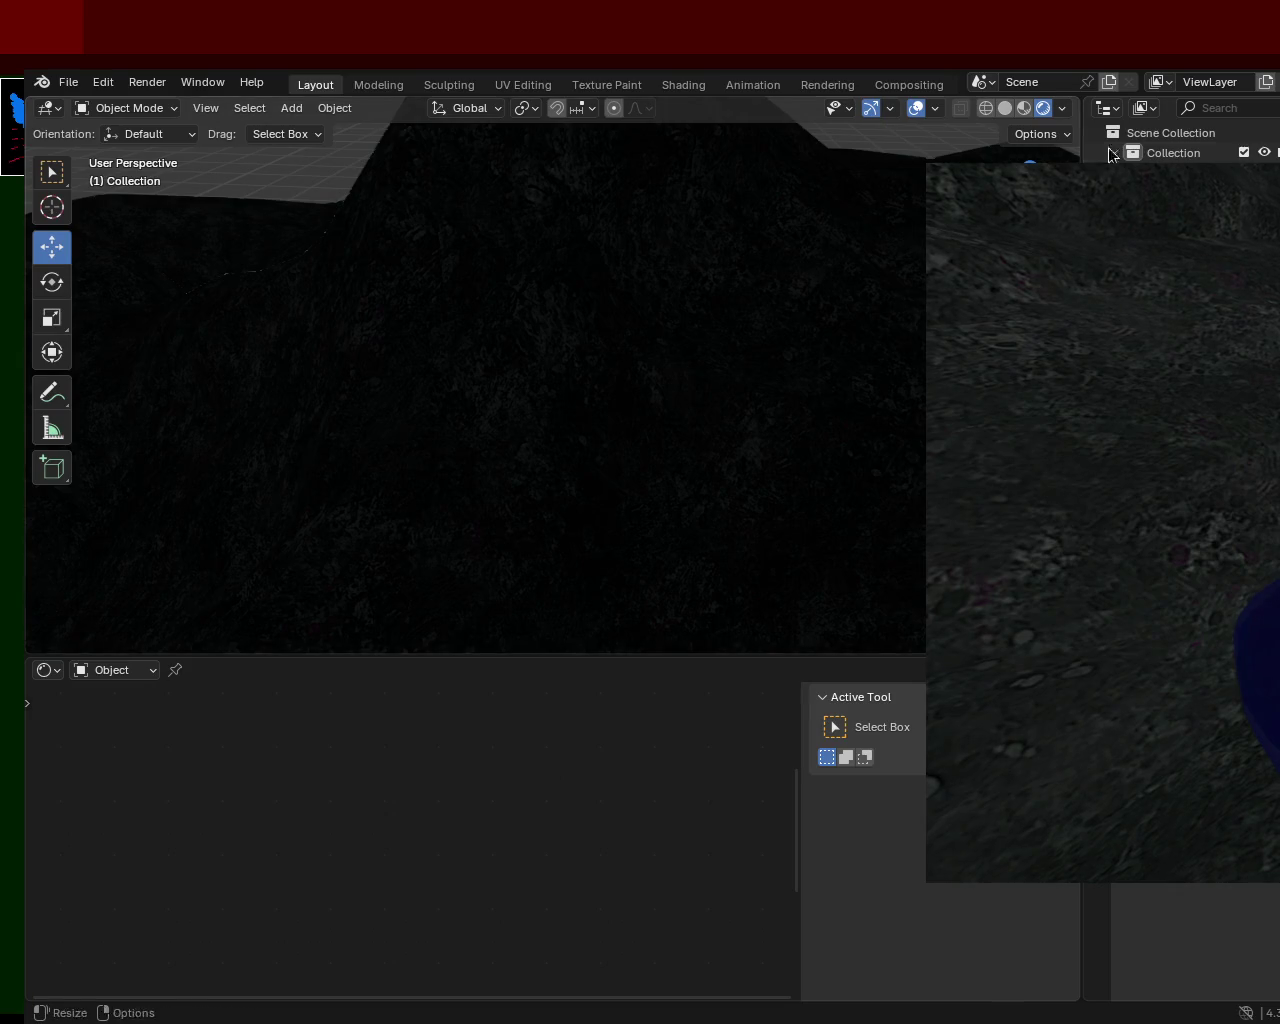
In Material Preview shading, box-select the whole terrain mesh and frame it in the view
{"action": "left_click", "coordinate": [1023, 108]}
{"action": "mouse_move", "coordinate": [443, 557]}
{"action": "middle_mouse_down"}
{"action": "mouse_move", "coordinate": [548, 495]}
{"action": "mouse_move", "coordinate": [420, 472]}
{"action": "mouse_move", "coordinate": [804, 323]}
{"action": "middle_mouse_up"}
{"action": "mouse_move", "coordinate": [581, 362]}
{"action": "middle_mouse_down"}
{"action": "mouse_move", "coordinate": [789, 351]}
{"action": "mouse_move", "coordinate": [591, 391]}
{"action": "mouse_move", "coordinate": [574, 354]}
{"action": "mouse_move", "coordinate": [783, 376]}
{"action": "mouse_move", "coordinate": [371, 400]}
{"action": "mouse_move", "coordinate": [594, 406]}
{"action": "mouse_move", "coordinate": [397, 517]}
{"action": "mouse_move", "coordinate": [384, 450]}
{"action": "mouse_move", "coordinate": [580, 323]}
{"action": "mouse_move", "coordinate": [529, 294]}
{"action": "middle_mouse_up"}
{"action": "mouse_move", "coordinate": [486, 366]}
{"action": "left_mouse_down"}
{"action": "mouse_move", "coordinate": [620, 380]}
{"action": "mouse_move", "coordinate": [568, 408]}
{"action": "left_mouse_up"}
{"action": "mouse_move", "coordinate": [568, 408]}
{"action": "middle_mouse_down"}
{"action": "mouse_move", "coordinate": [673, 437]}
{"action": "mouse_move", "coordinate": [610, 447]}
{"action": "mouse_move", "coordinate": [668, 384]}
{"action": "mouse_move", "coordinate": [580, 429]}
{"action": "mouse_move", "coordinate": [498, 443]}
{"action": "mouse_move", "coordinate": [564, 414]}
{"action": "mouse_move", "coordinate": [635, 451]}
{"action": "mouse_move", "coordinate": [513, 363]}
{"action": "mouse_move", "coordinate": [590, 451]}
{"action": "mouse_move", "coordinate": [553, 376]}
{"action": "mouse_move", "coordinate": [638, 391]}
{"action": "mouse_move", "coordinate": [638, 380]}
{"action": "mouse_move", "coordinate": [725, 429]}
{"action": "mouse_move", "coordinate": [798, 395]}
{"action": "mouse_move", "coordinate": [703, 364]}
{"action": "mouse_move", "coordinate": [685, 406]}
{"action": "middle_mouse_up"}
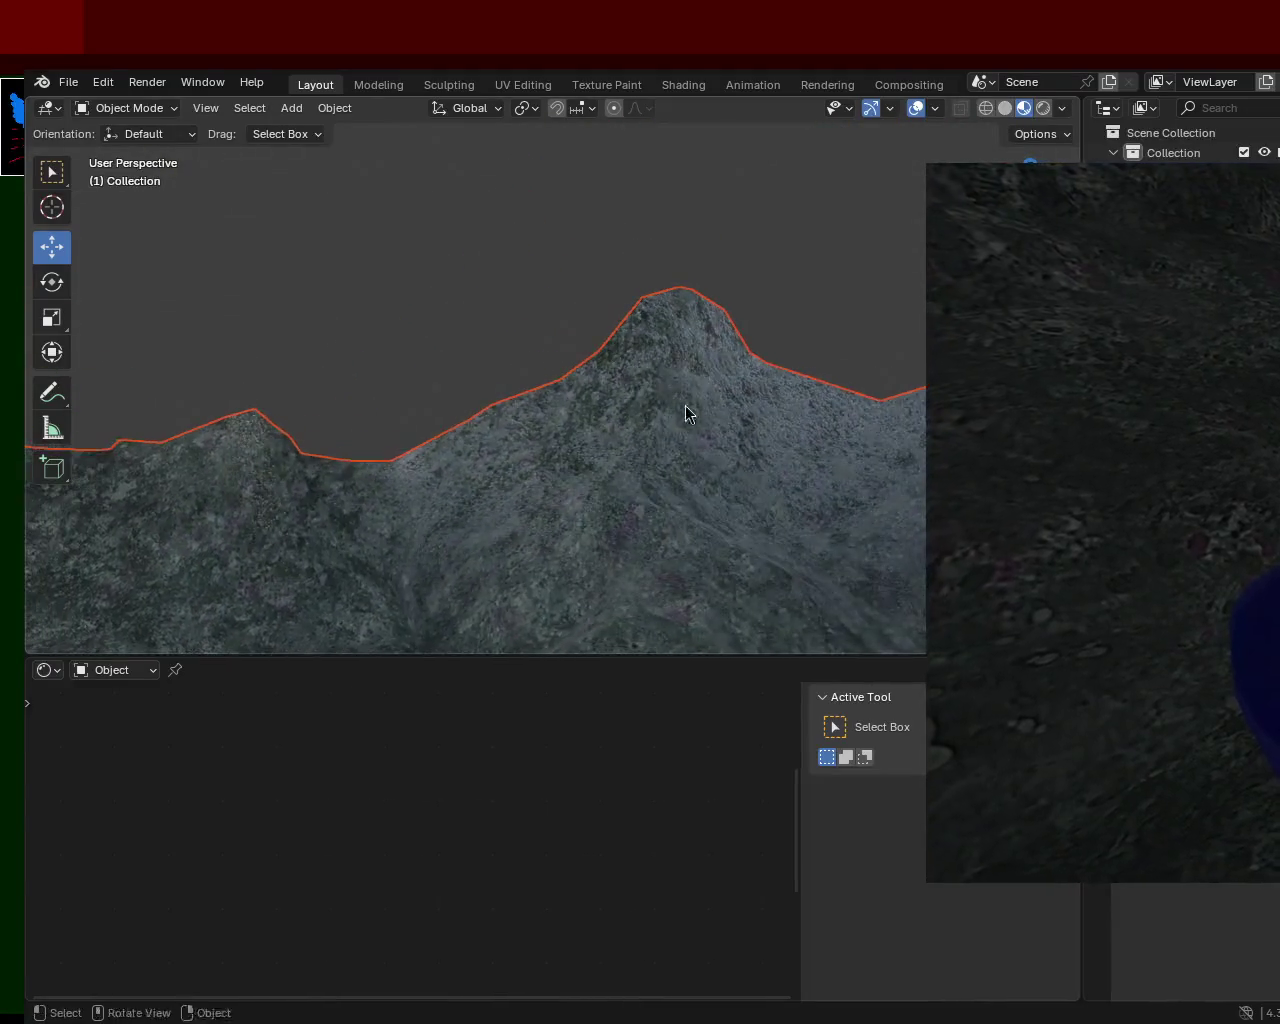
{"action": "scroll", "coordinate": [617, 462], "scroll_direction": "up", "scroll_amount": 3}
{"action": "scroll", "coordinate": [699, 346], "scroll_direction": "up", "scroll_amount": 3}
{"action": "scroll", "coordinate": [759, 352], "scroll_direction": "up", "scroll_amount": 2}
{"action": "mouse_move", "coordinate": [759, 352]}
{"action": "middle_mouse_down"}
{"action": "mouse_move", "coordinate": [856, 477]}
{"action": "mouse_move", "coordinate": [729, 275]}
{"action": "mouse_move", "coordinate": [632, 227]}
{"action": "mouse_move", "coordinate": [728, 340]}
{"action": "mouse_move", "coordinate": [737, 386]}
{"action": "mouse_move", "coordinate": [717, 246]}
{"action": "mouse_move", "coordinate": [694, 294]}
{"action": "mouse_move", "coordinate": [773, 300]}
{"action": "middle_mouse_up"}
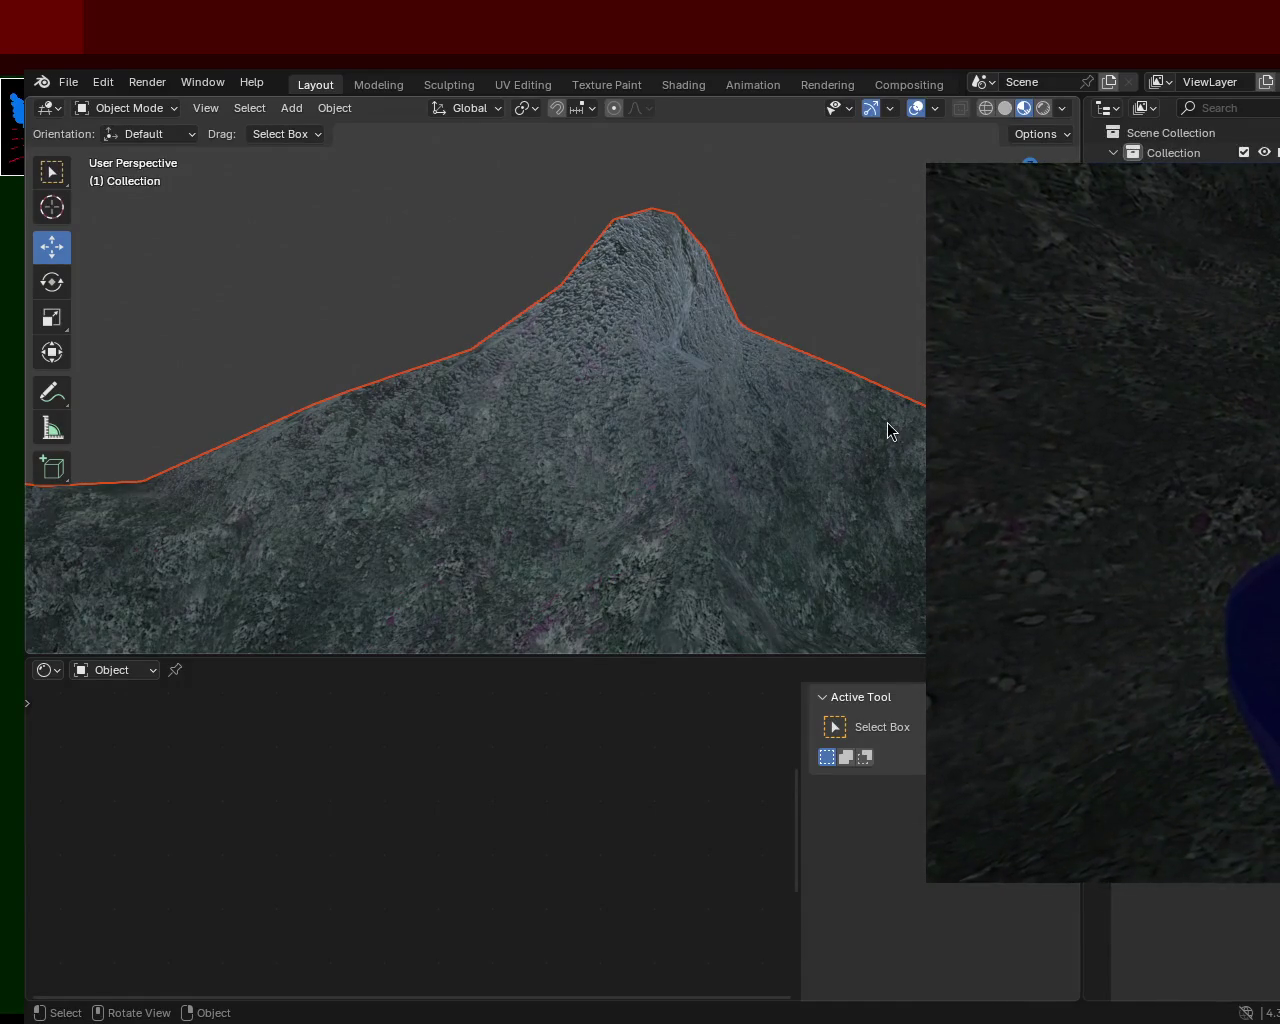
{"action": "mouse_move", "coordinate": [599, 477]}
{"action": "middle_mouse_down", "text": "ctrl"}
{"action": "mouse_move", "coordinate": [692, 160]}
{"action": "mouse_move", "coordinate": [511, 405]}
{"action": "middle_mouse_up", "text": "ctrl"}
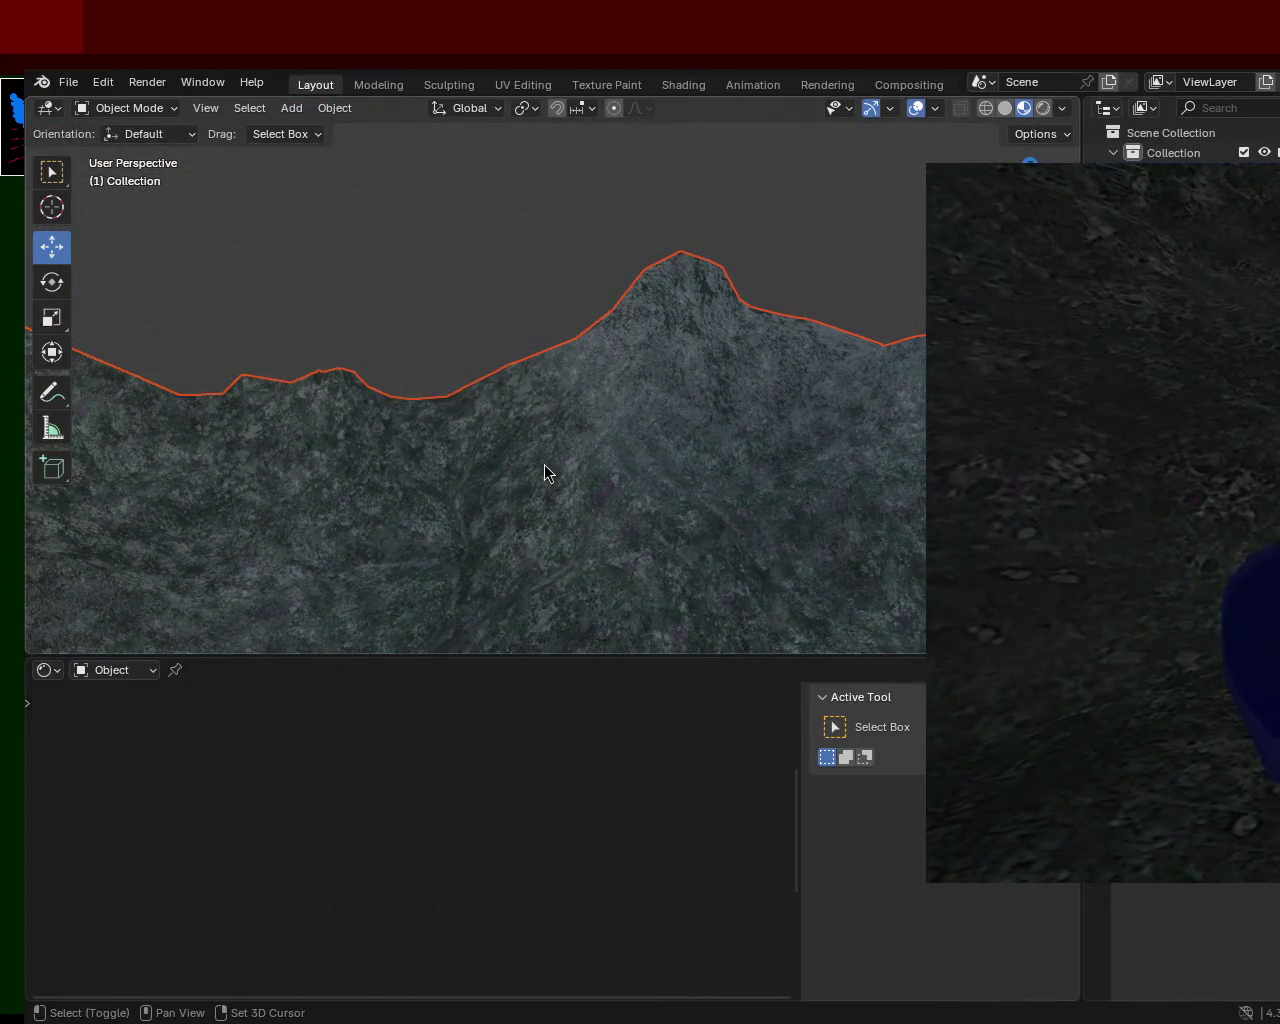
Switch to Rendered shading, save ground_2.blend, and open the File menu for exporting
{"action": "left_click", "coordinate": [1042, 110]}
{"action": "middle_click_drag", "start_coordinate": [560, 512], "coordinate": [497, 341]}
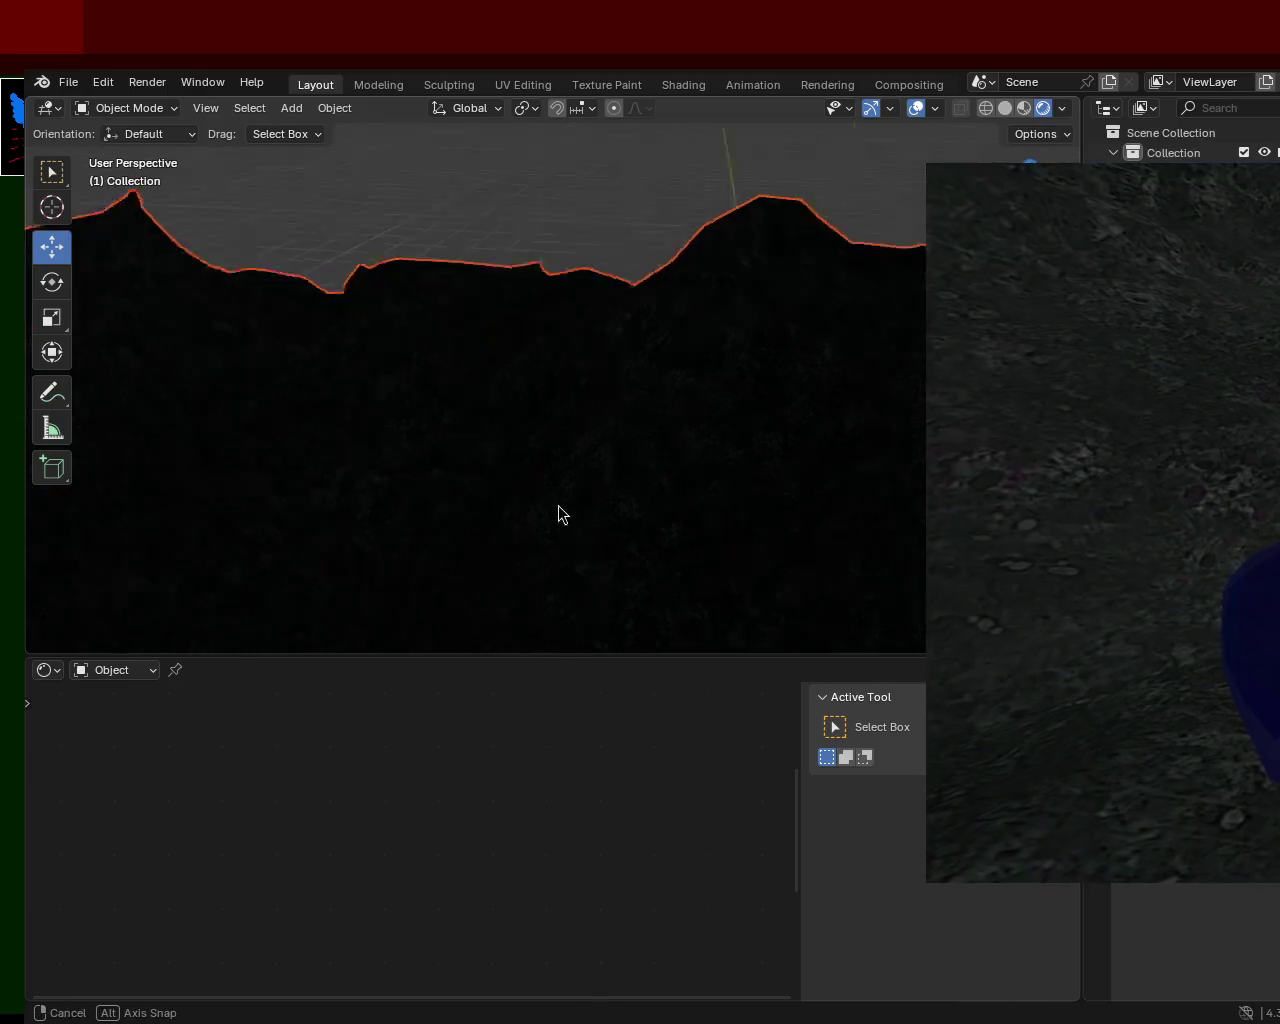
{"action": "key", "text": "ctrl+s"}
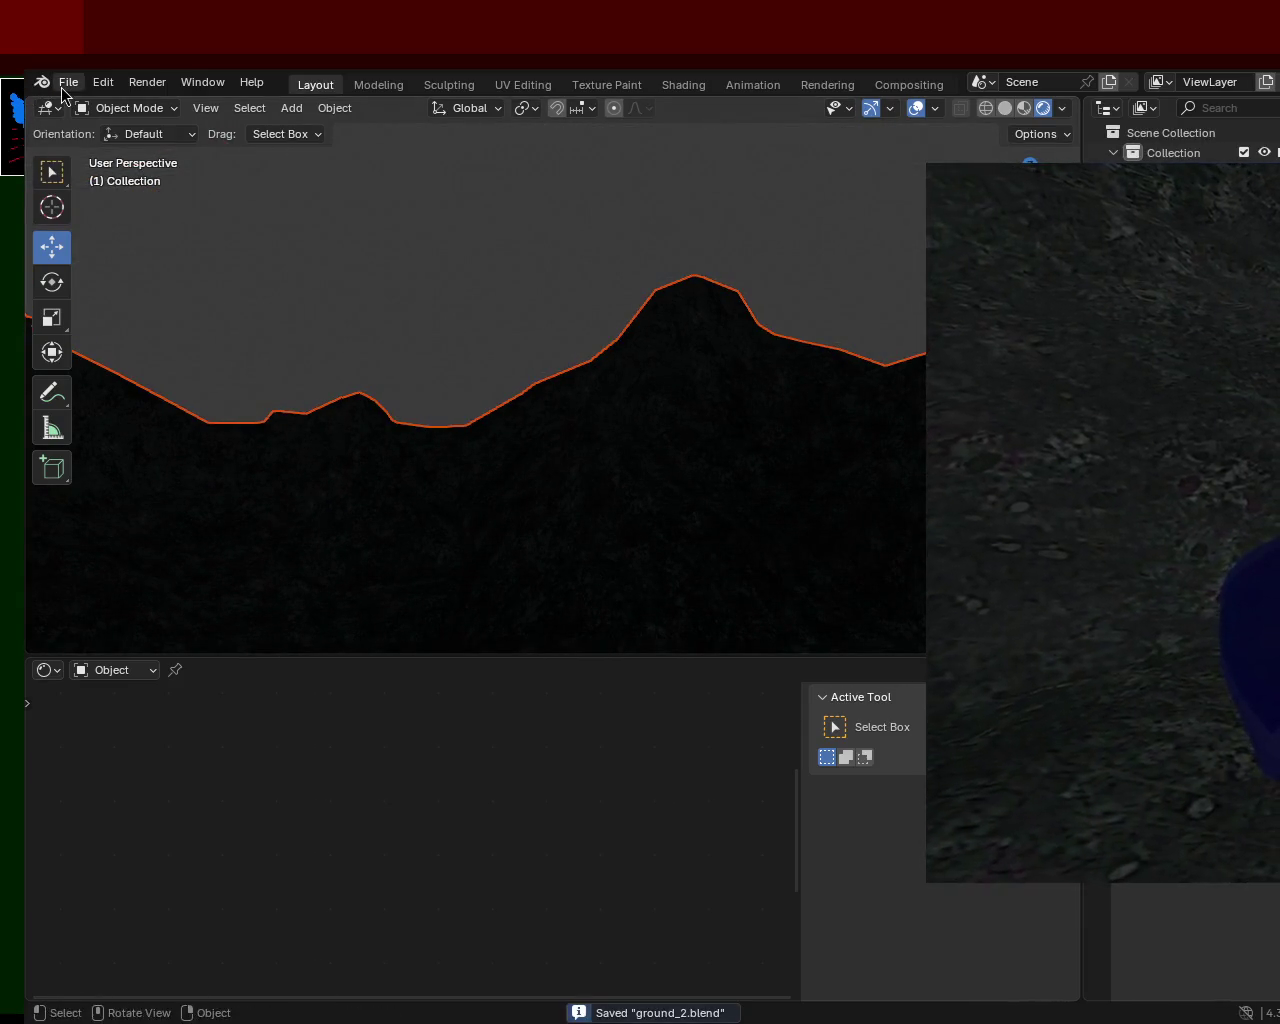
{"action": "left_click", "coordinate": [68, 82]}
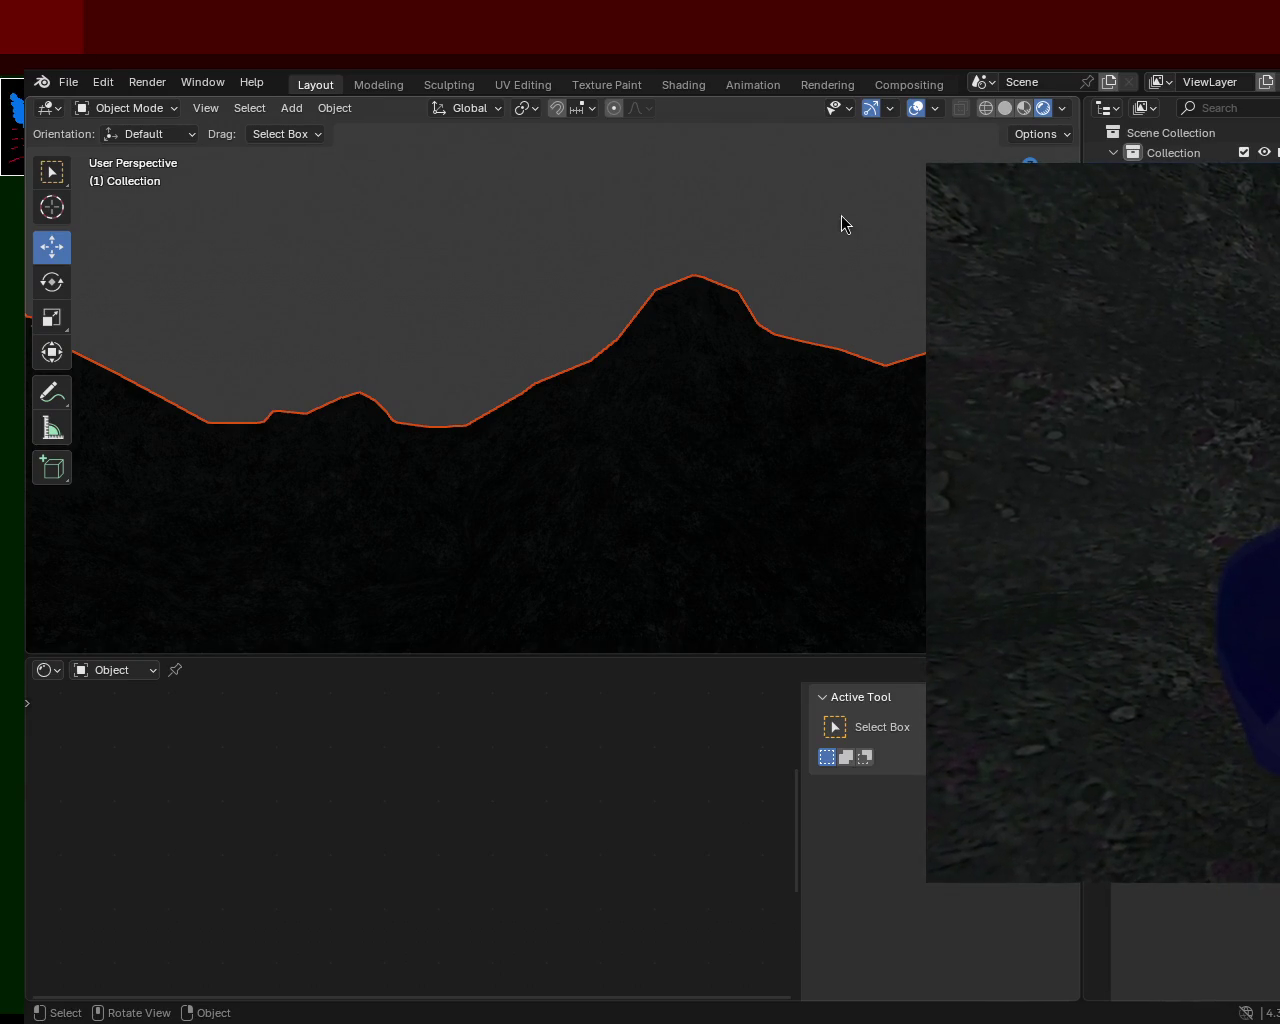
Compare Rendered and Material Preview shading, ending in Material Preview with grass and rock textures visible
{"action": "left_click", "coordinate": [1017, 112]}
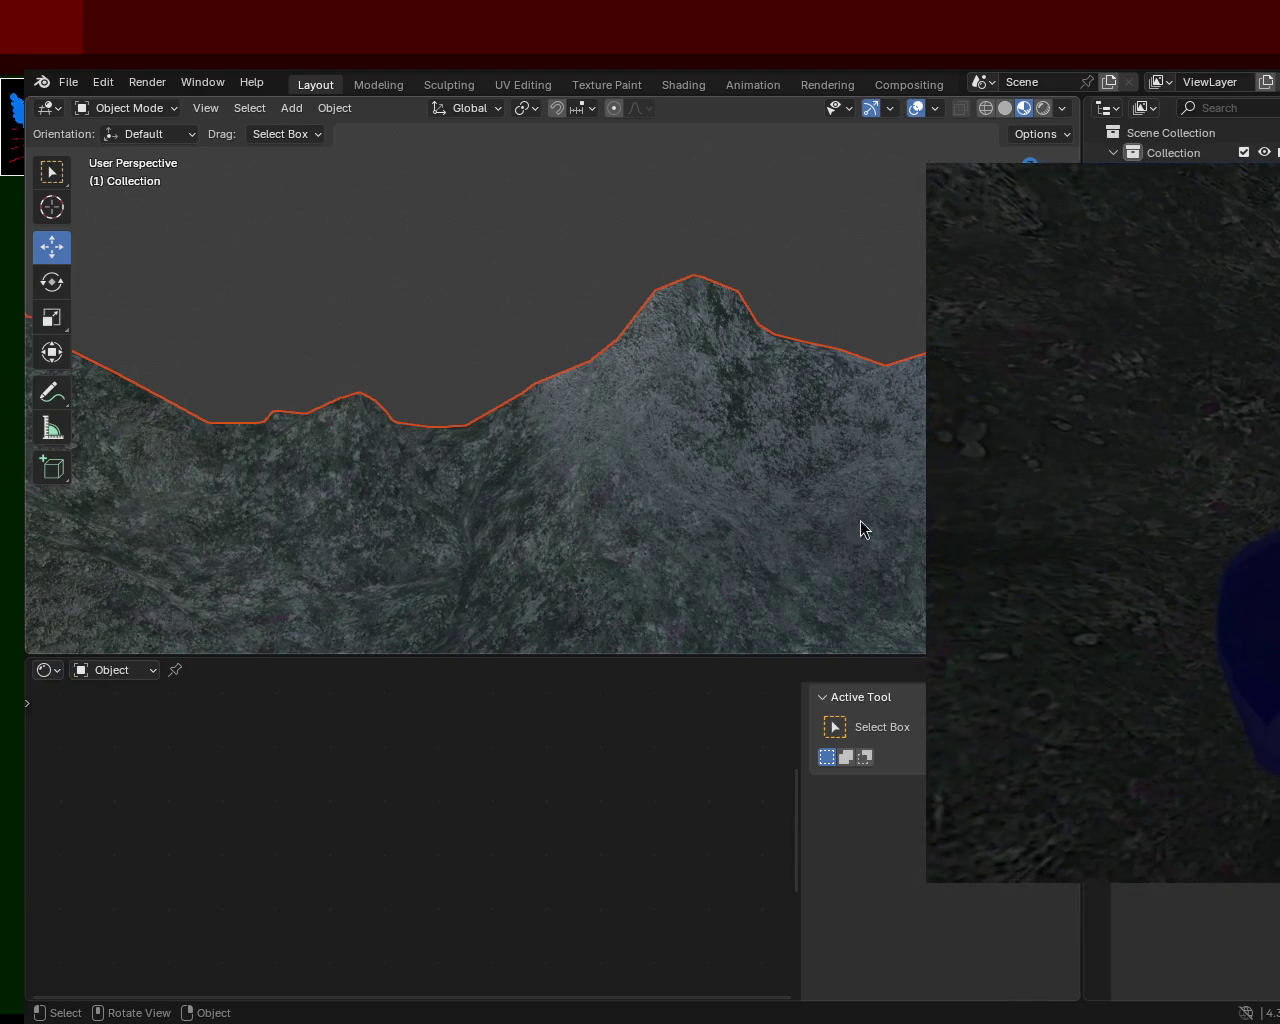
{"action": "mouse_move", "coordinate": [783, 450]}
{"action": "middle_mouse_down", "text": "ctrl"}
{"action": "mouse_move", "coordinate": [746, 291]}
{"action": "mouse_move", "coordinate": [746, 312]}
{"action": "mouse_move", "coordinate": [851, 429]}
{"action": "mouse_move", "coordinate": [577, 237]}
{"action": "mouse_move", "coordinate": [697, 288]}
{"action": "mouse_move", "coordinate": [711, 400]}
{"action": "mouse_move", "coordinate": [760, 514]}
{"action": "mouse_move", "coordinate": [708, 406]}
{"action": "mouse_move", "coordinate": [483, 412]}
{"action": "mouse_move", "coordinate": [205, 376]}
{"action": "mouse_move", "coordinate": [131, 401]}
{"action": "mouse_move", "coordinate": [60, 400]}
{"action": "middle_mouse_up", "text": "ctrl"}
{"action": "middle_click_drag", "start_coordinate": [1000, 390], "coordinate": [930, 360]}
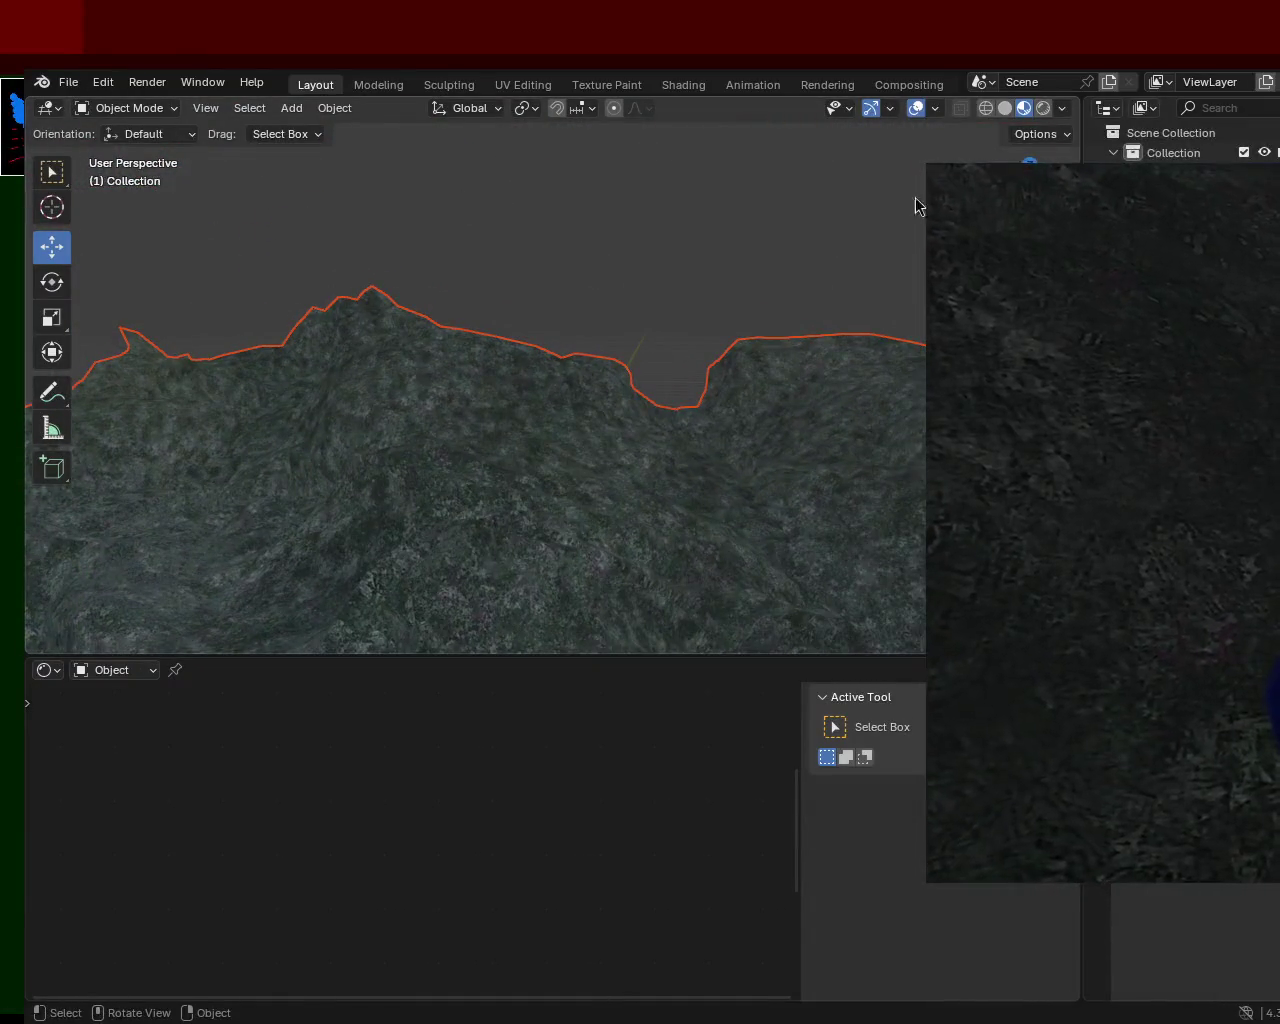
{"action": "left_click", "coordinate": [1041, 109]}
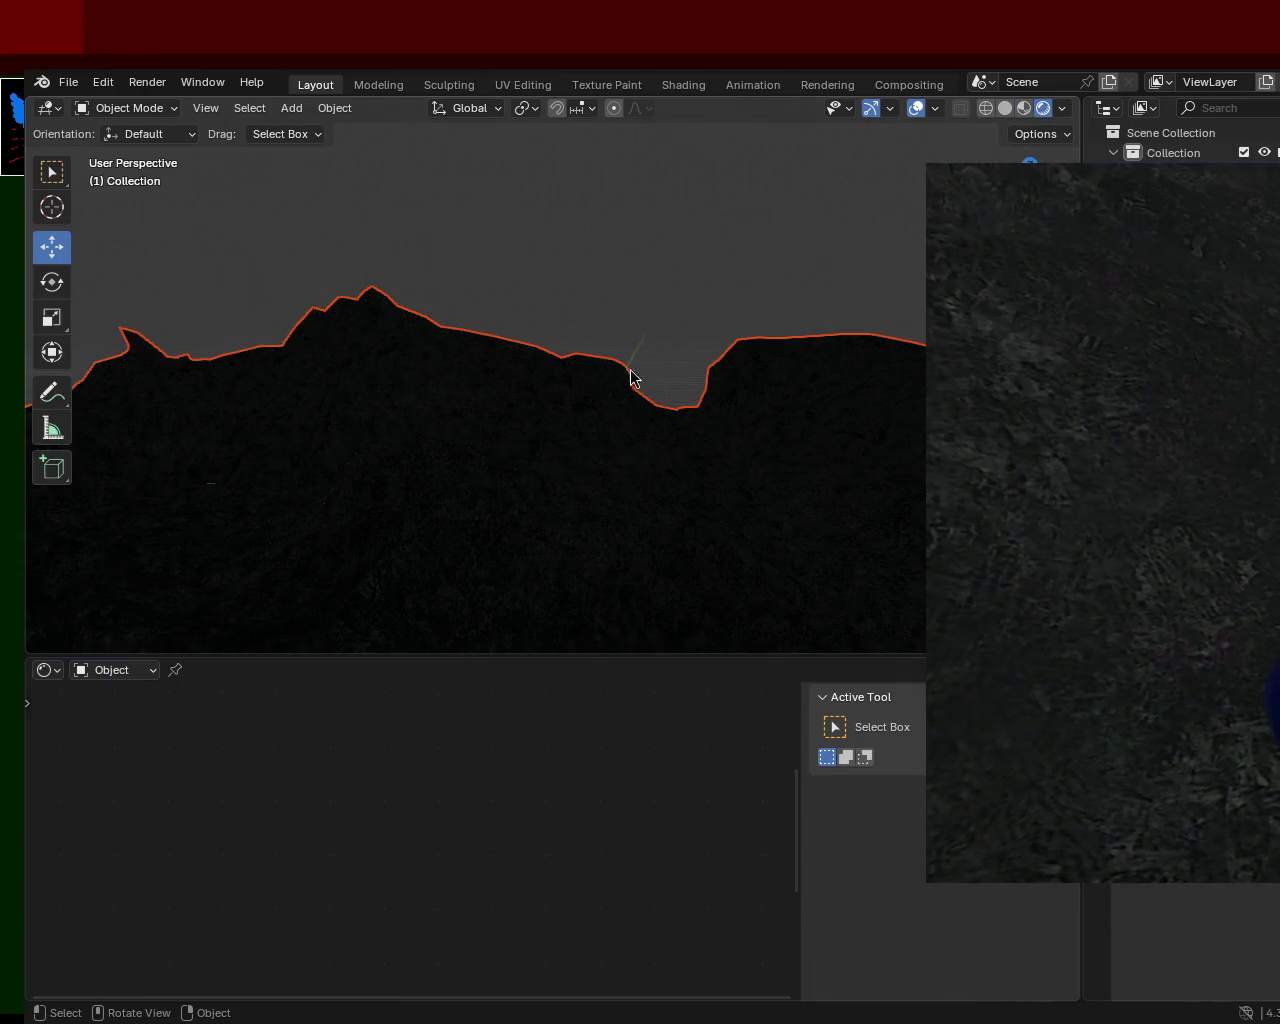
{"action": "mouse_move", "coordinate": [649, 329]}
{"action": "middle_mouse_down"}
{"action": "mouse_move", "coordinate": [686, 451]}
{"action": "mouse_move", "coordinate": [646, 417]}
{"action": "mouse_move", "coordinate": [228, 460]}
{"action": "mouse_move", "coordinate": [263, 597]}
{"action": "mouse_move", "coordinate": [283, 409]}
{"action": "mouse_move", "coordinate": [243, 443]}
{"action": "mouse_move", "coordinate": [277, 497]}
{"action": "middle_mouse_up"}
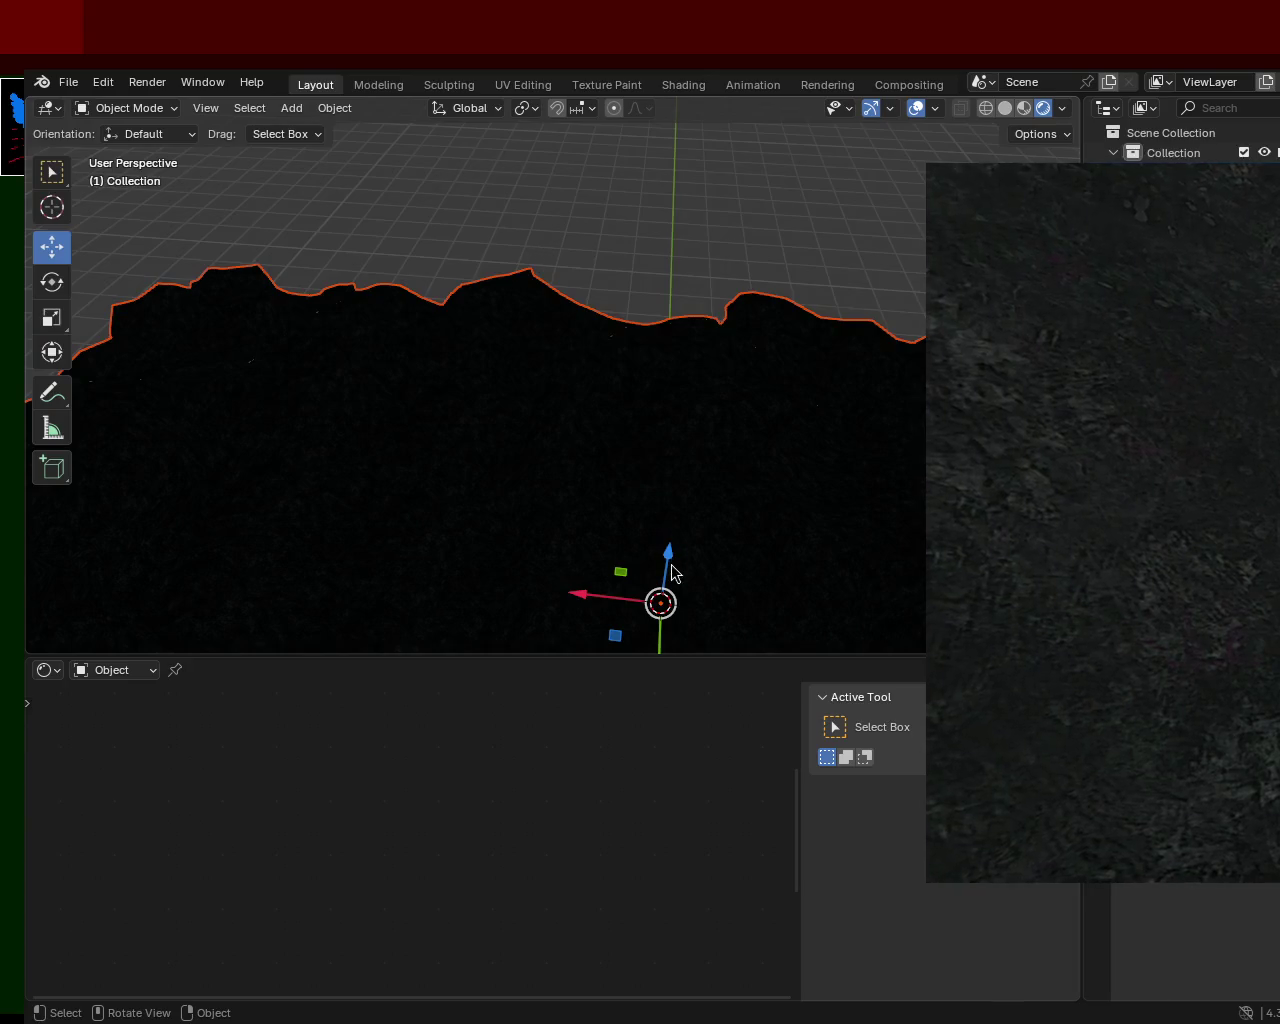
{"action": "left_click", "coordinate": [1030, 109]}
{"action": "mouse_move", "coordinate": [500, 420]}
{"action": "middle_mouse_down"}
{"action": "mouse_move", "coordinate": [327, 561]}
{"action": "mouse_move", "coordinate": [420, 500]}
{"action": "middle_mouse_up"}
{"action": "mouse_move", "coordinate": [480, 560]}
{"action": "middle_mouse_down", "text": "ctrl"}
{"action": "mouse_move", "coordinate": [679, 435]}
{"action": "mouse_move", "coordinate": [659, 441]}
{"action": "mouse_move", "coordinate": [667, 483]}
{"action": "mouse_move", "coordinate": [632, 542]}
{"action": "mouse_move", "coordinate": [712, 460]}
{"action": "mouse_move", "coordinate": [460, 351]}
{"action": "mouse_move", "coordinate": [343, 337]}
{"action": "mouse_move", "coordinate": [672, 288]}
{"action": "mouse_move", "coordinate": [717, 326]}
{"action": "mouse_move", "coordinate": [900, 390]}
{"action": "mouse_move", "coordinate": [848, 331]}
{"action": "mouse_move", "coordinate": [729, 309]}
{"action": "mouse_move", "coordinate": [940, 350]}
{"action": "middle_mouse_up", "text": "ctrl"}
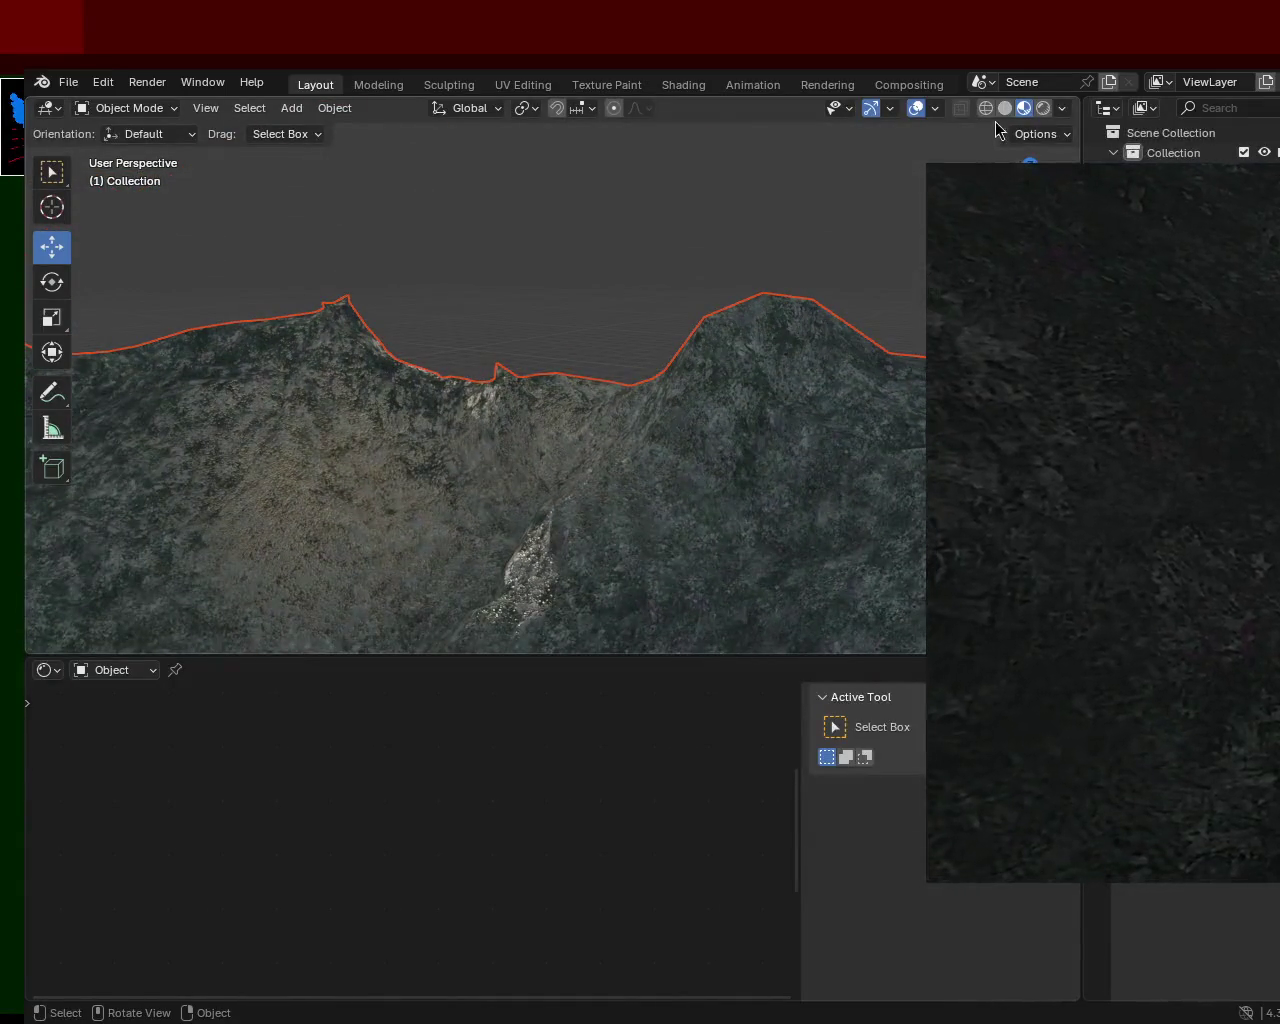
Cycle the viewport through Solid, Wireframe, Material Preview and Rendered shading to inspect the terrain
{"action": "left_click", "coordinate": [1003, 109]}
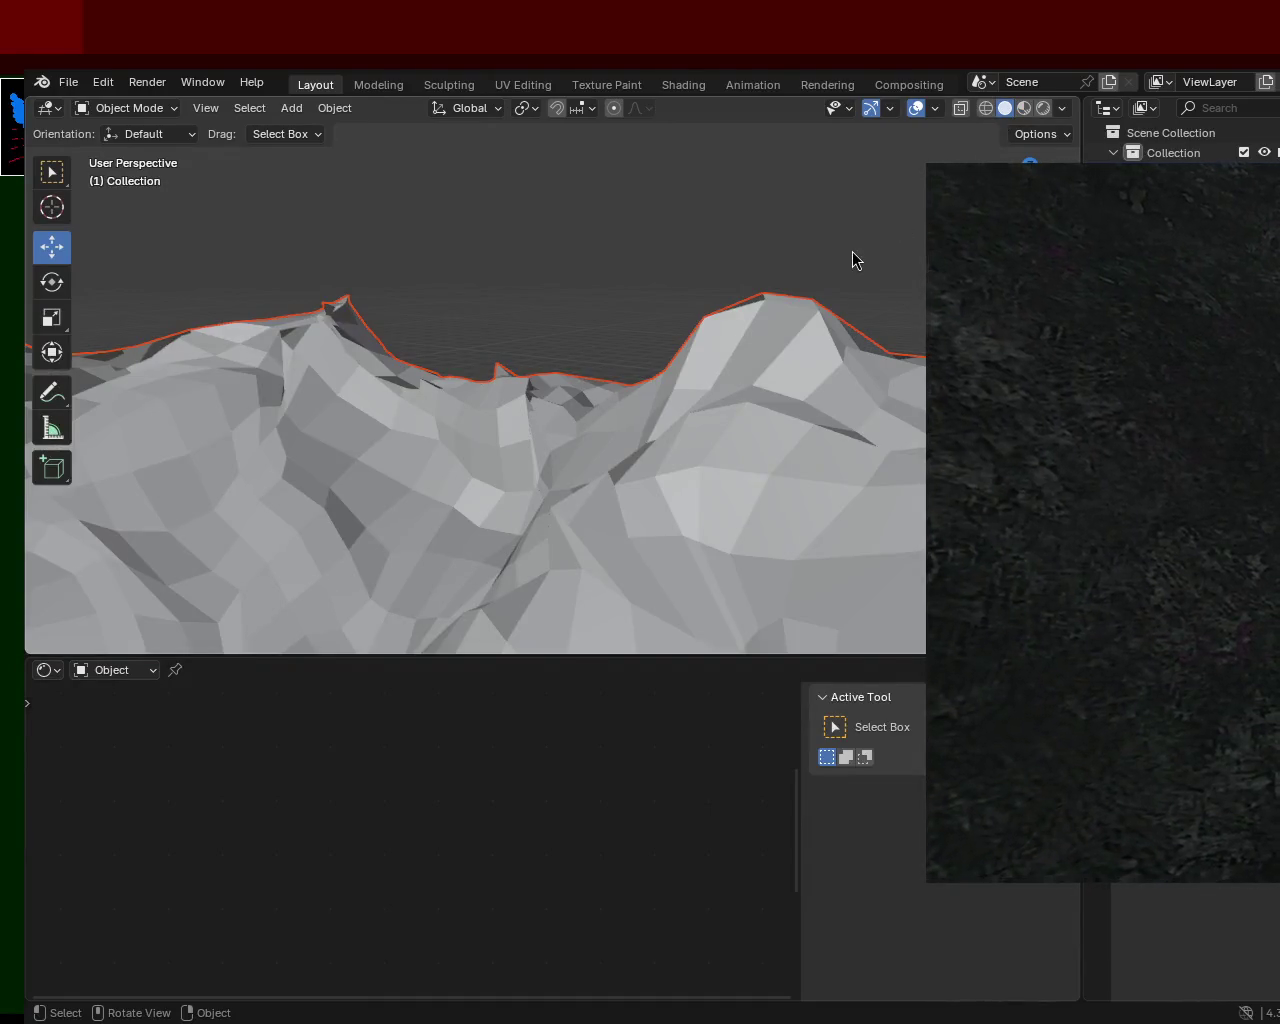
{"action": "left_click", "coordinate": [985, 108]}
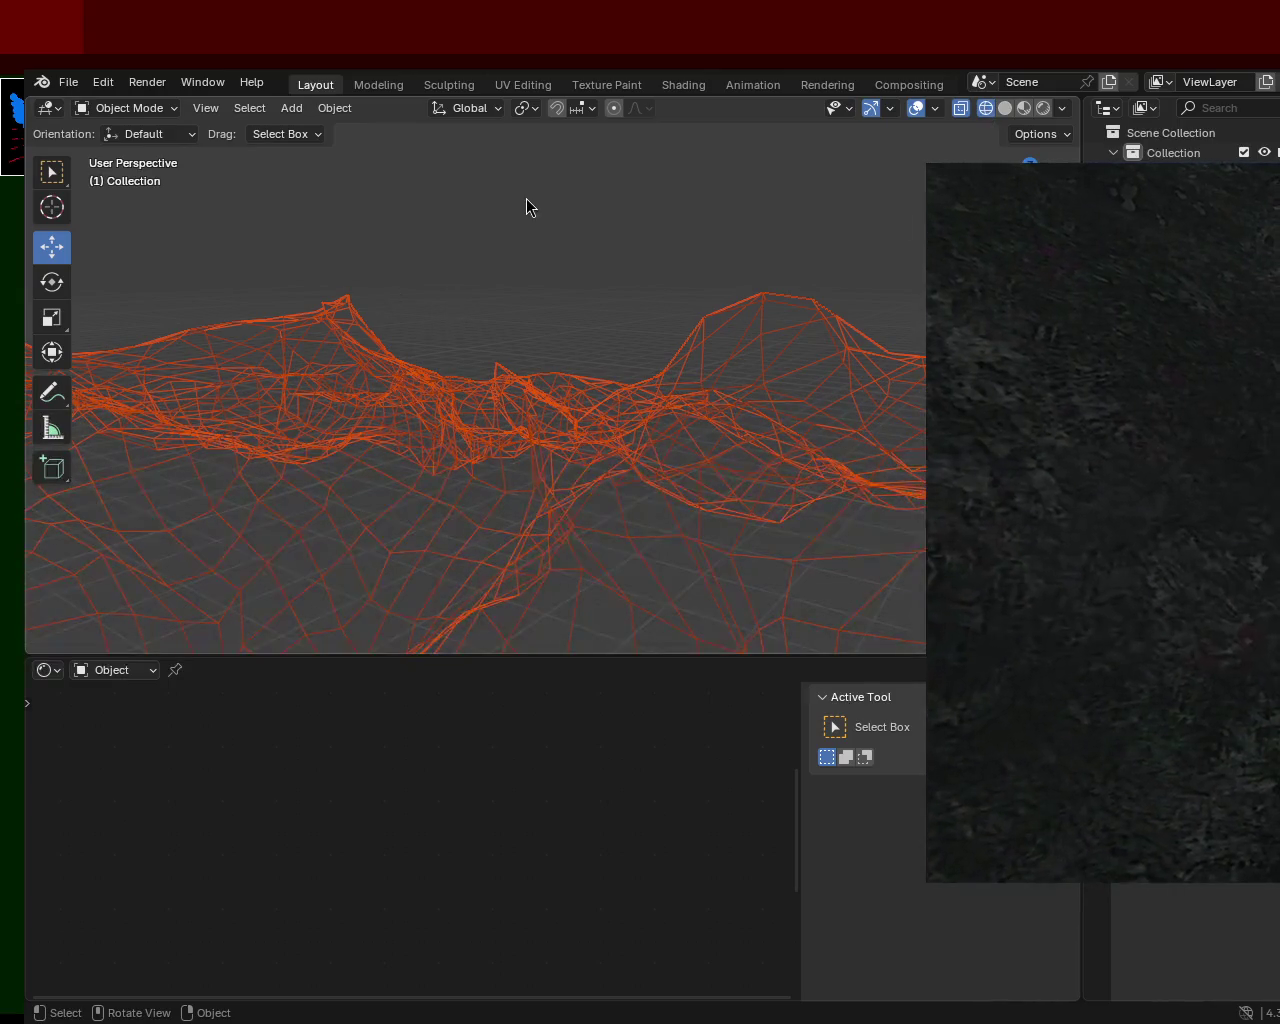
{"action": "left_click", "coordinate": [1004, 108]}
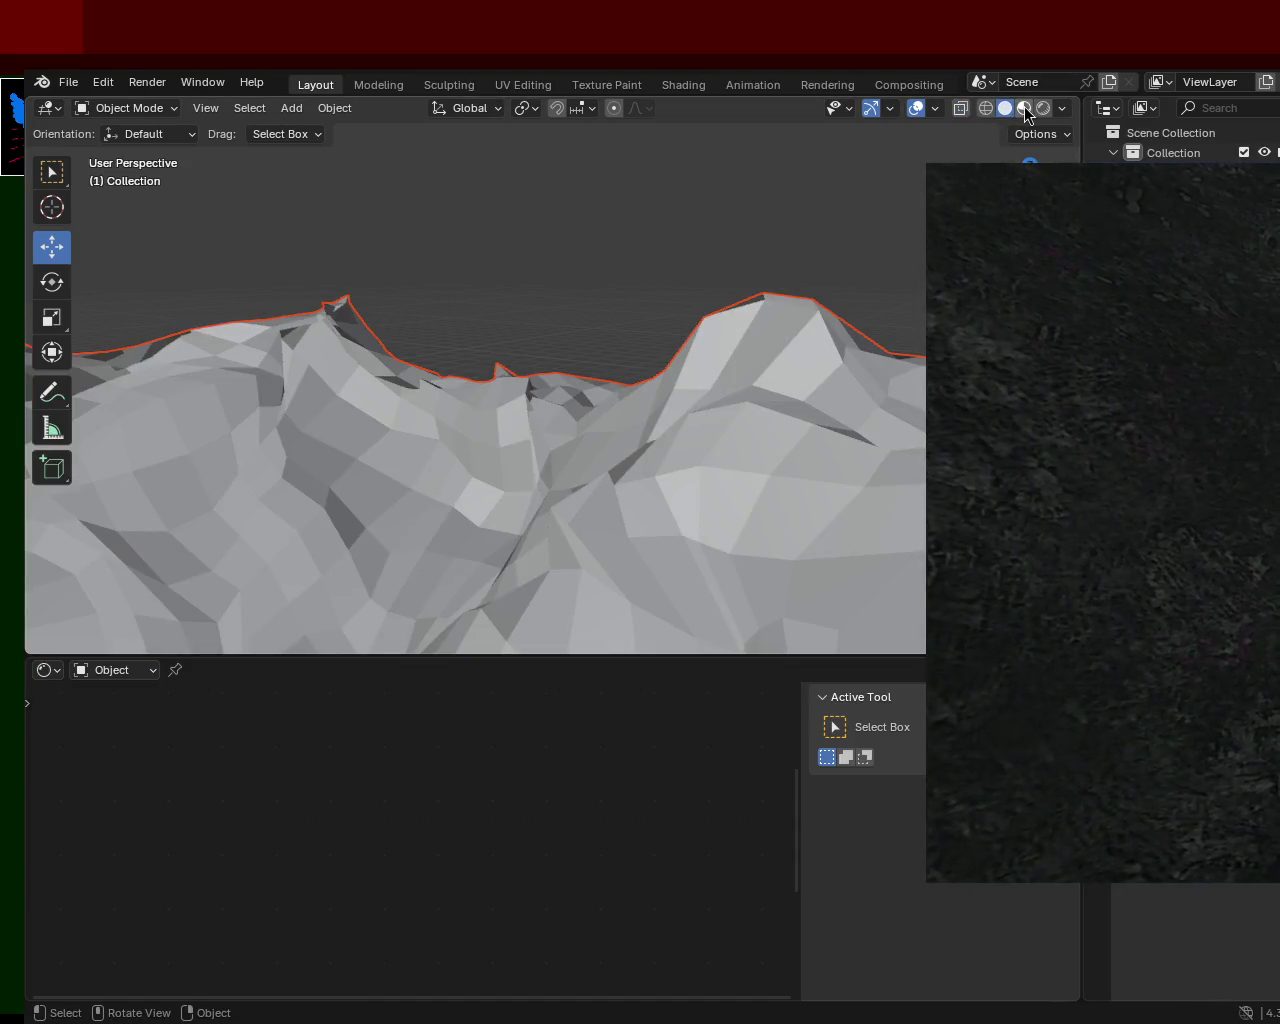
{"action": "left_click", "coordinate": [1024, 108]}
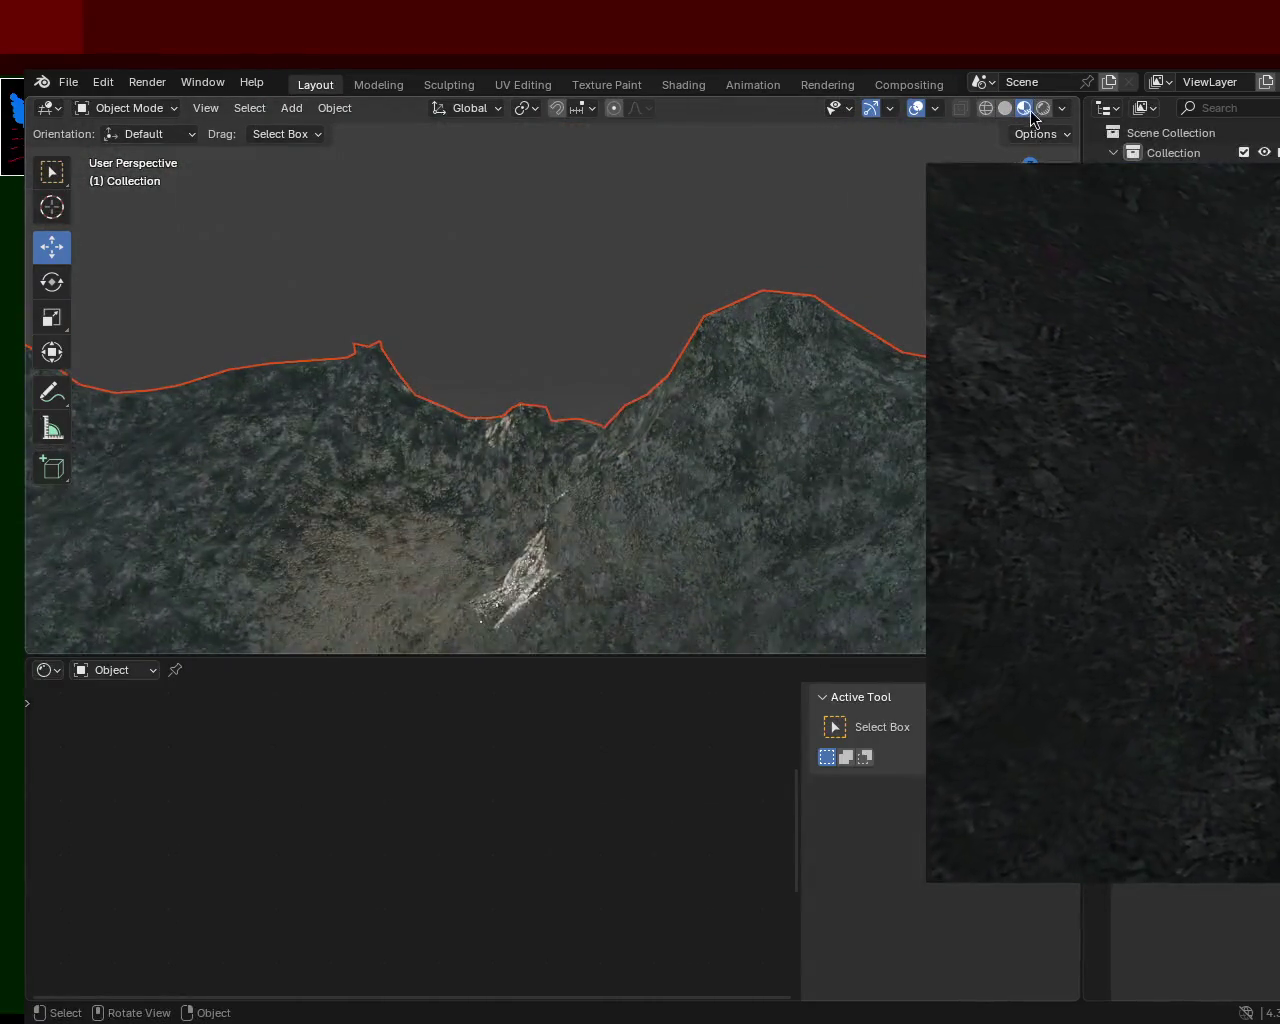
{"action": "left_click", "coordinate": [1043, 108]}
{"action": "mouse_move", "coordinate": [491, 386]}
{"action": "middle_mouse_down"}
{"action": "mouse_move", "coordinate": [815, 358]}
{"action": "mouse_move", "coordinate": [816, 427]}
{"action": "middle_mouse_up"}
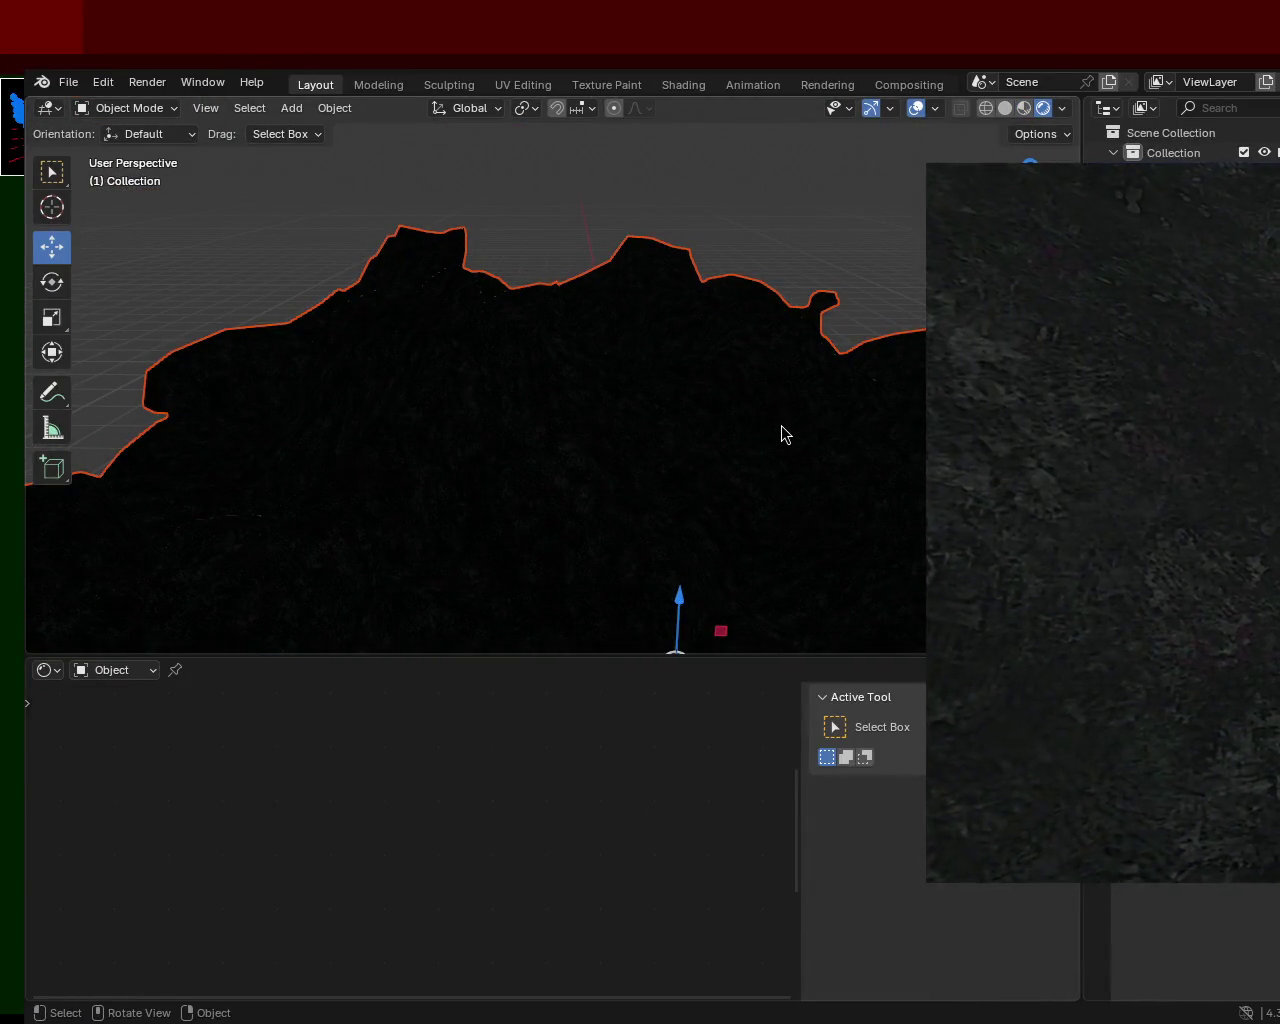
{"action": "mouse_move", "coordinate": [670, 374]}
{"action": "middle_mouse_down"}
{"action": "mouse_move", "coordinate": [383, 420]}
{"action": "mouse_move", "coordinate": [622, 337]}
{"action": "middle_mouse_up"}
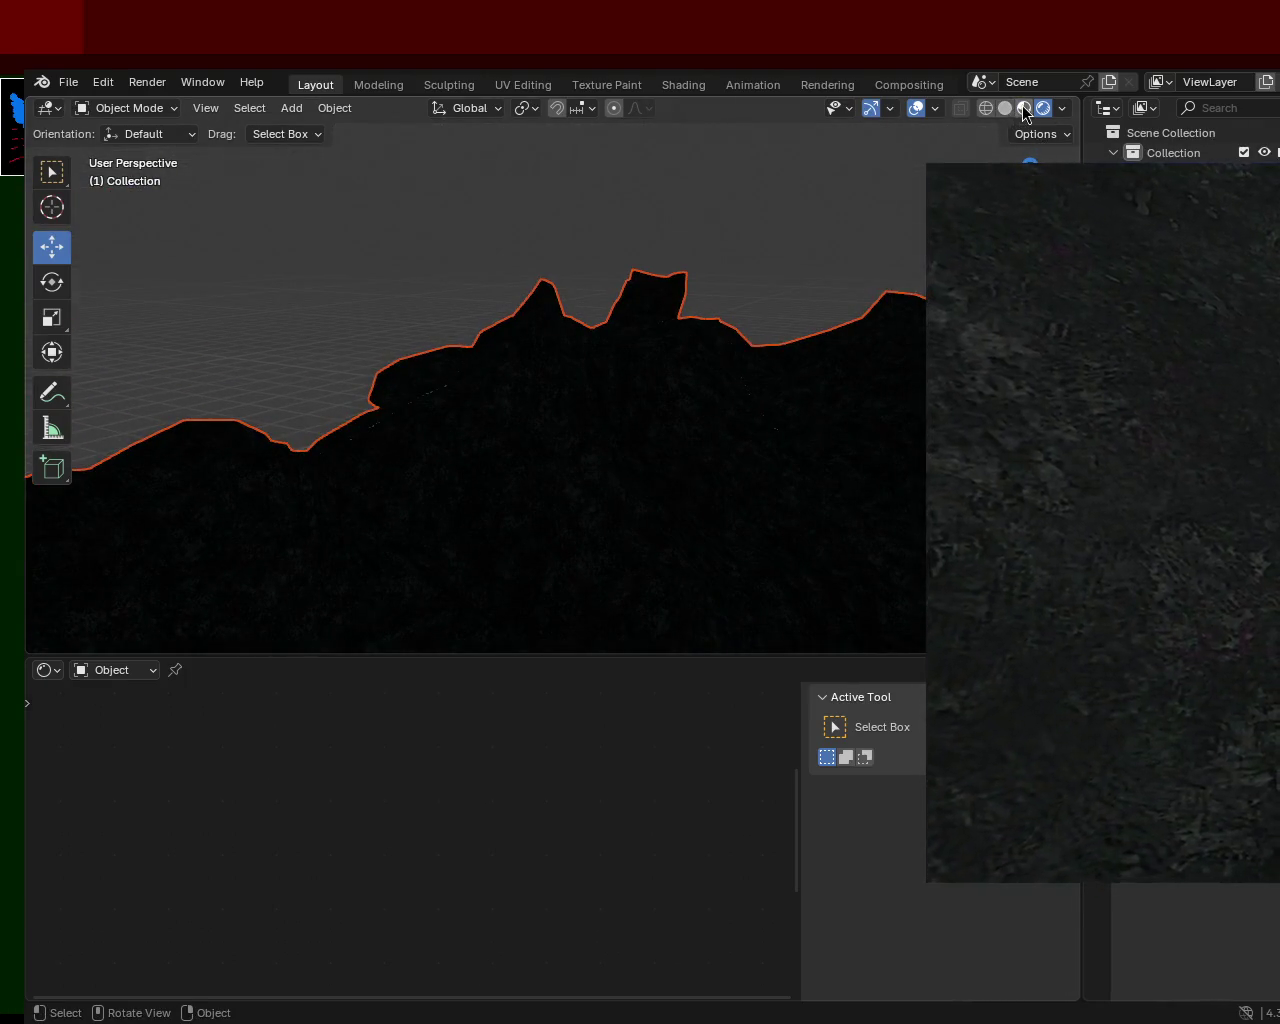
{"action": "left_click", "coordinate": [1022, 107]}
{"action": "mouse_move", "coordinate": [635, 419]}
{"action": "middle_mouse_down"}
{"action": "mouse_move", "coordinate": [547, 308]}
{"action": "mouse_move", "coordinate": [537, 396]}
{"action": "mouse_move", "coordinate": [917, 263]}
{"action": "mouse_move", "coordinate": [655, 347]}
{"action": "mouse_move", "coordinate": [499, 350]}
{"action": "mouse_move", "coordinate": [684, 345]}
{"action": "mouse_move", "coordinate": [541, 311]}
{"action": "mouse_move", "coordinate": [613, 283]}
{"action": "mouse_move", "coordinate": [636, 234]}
{"action": "mouse_move", "coordinate": [586, 232]}
{"action": "mouse_move", "coordinate": [580, 294]}
{"action": "mouse_move", "coordinate": [628, 288]}
{"action": "mouse_move", "coordinate": [638, 214]}
{"action": "mouse_move", "coordinate": [645, 272]}
{"action": "middle_mouse_up"}
{"action": "left_click", "coordinate": [1052, 110]}
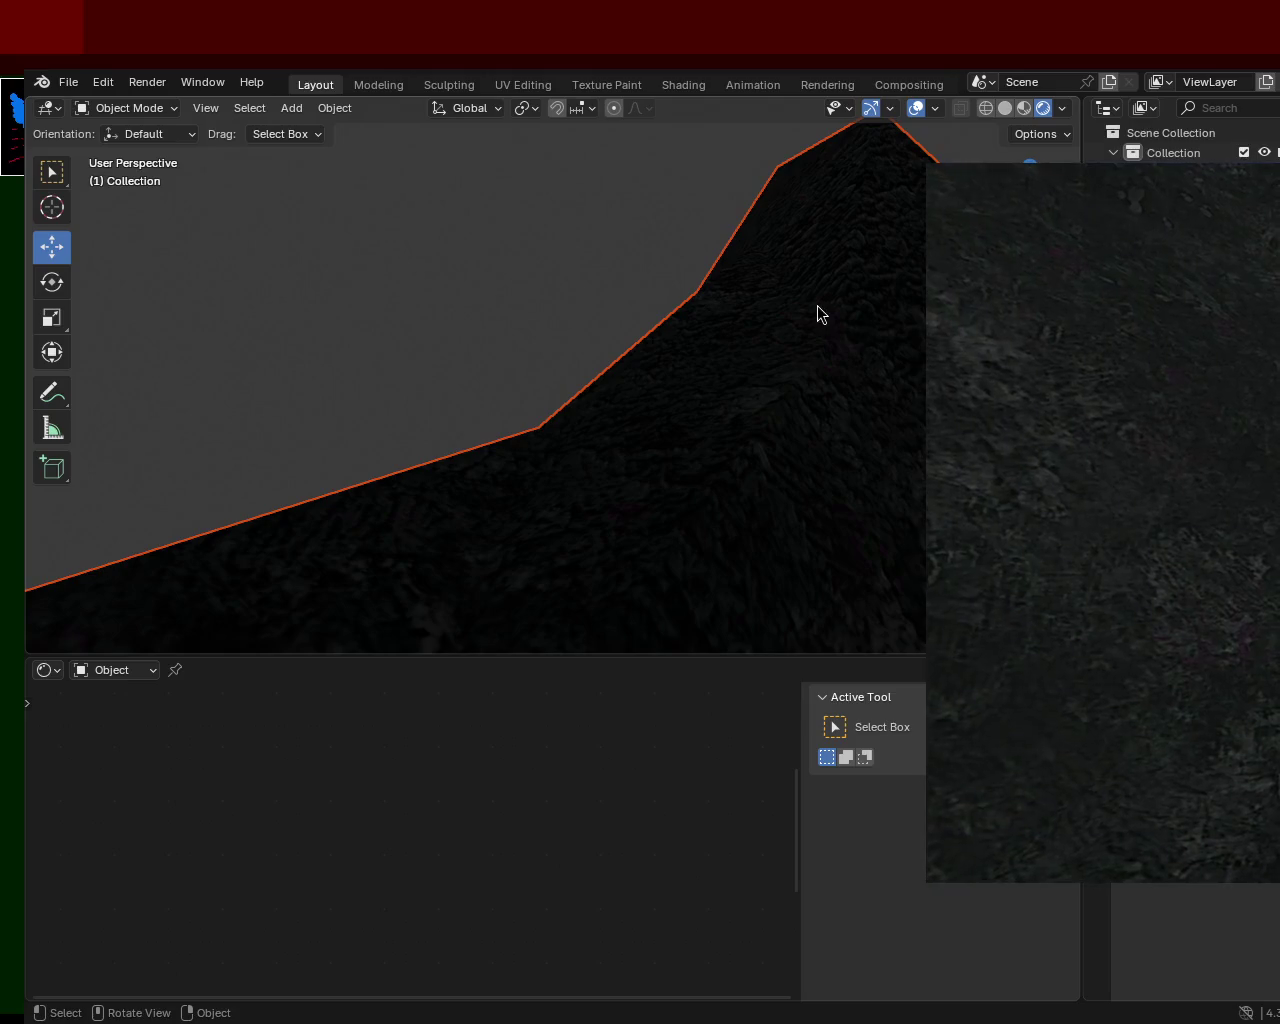
Add a Sun light, inspect the lit mountain terrain, then undo the Sun
{"action": "left_click", "coordinate": [315, 113]}
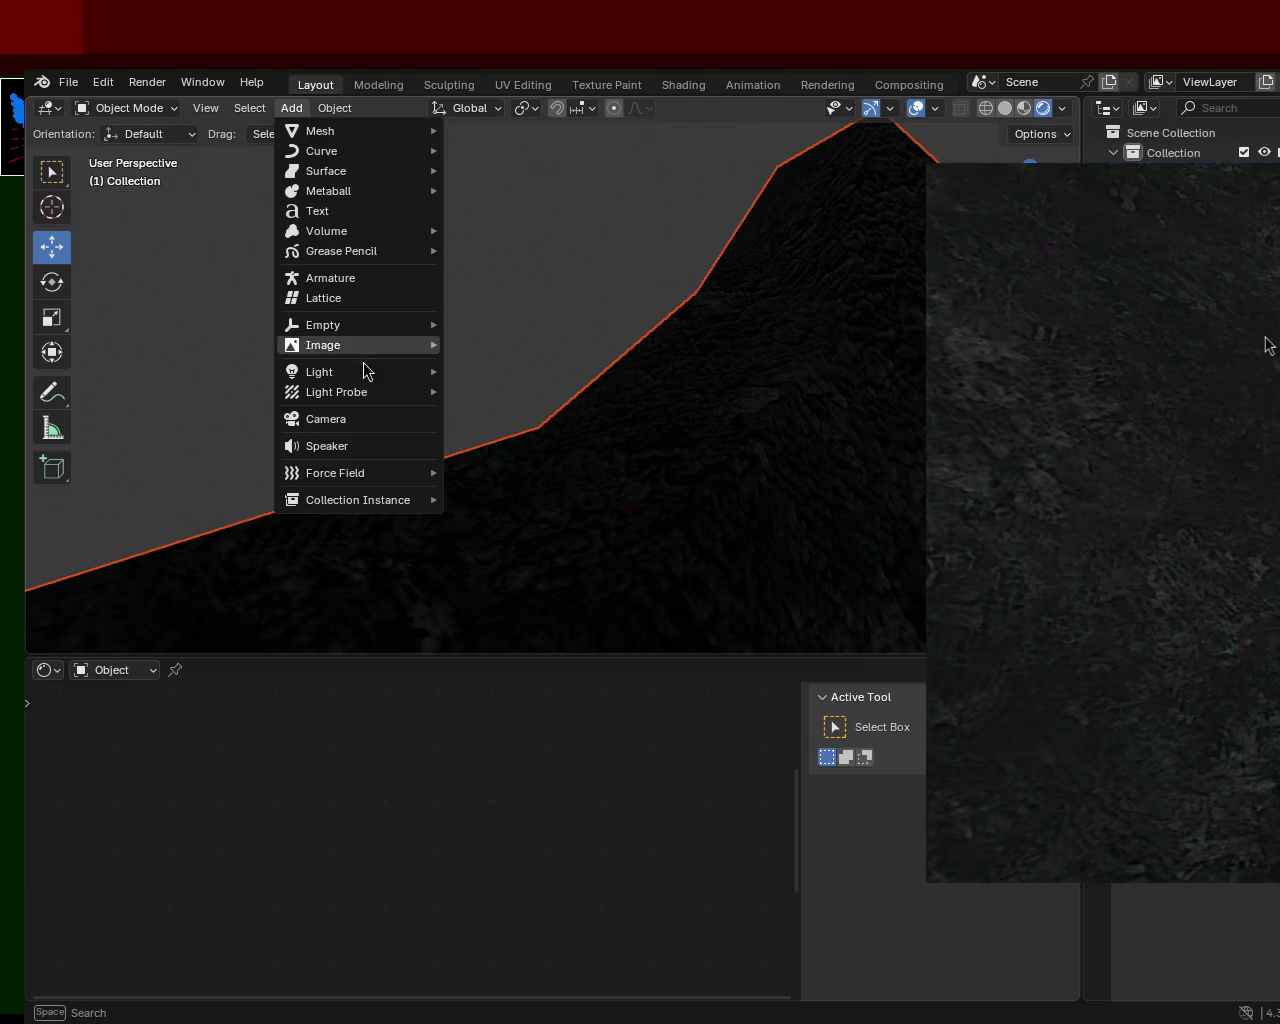
{"action": "mouse_move", "coordinate": [320, 372]}
{"action": "left_click", "coordinate": [520, 393]}
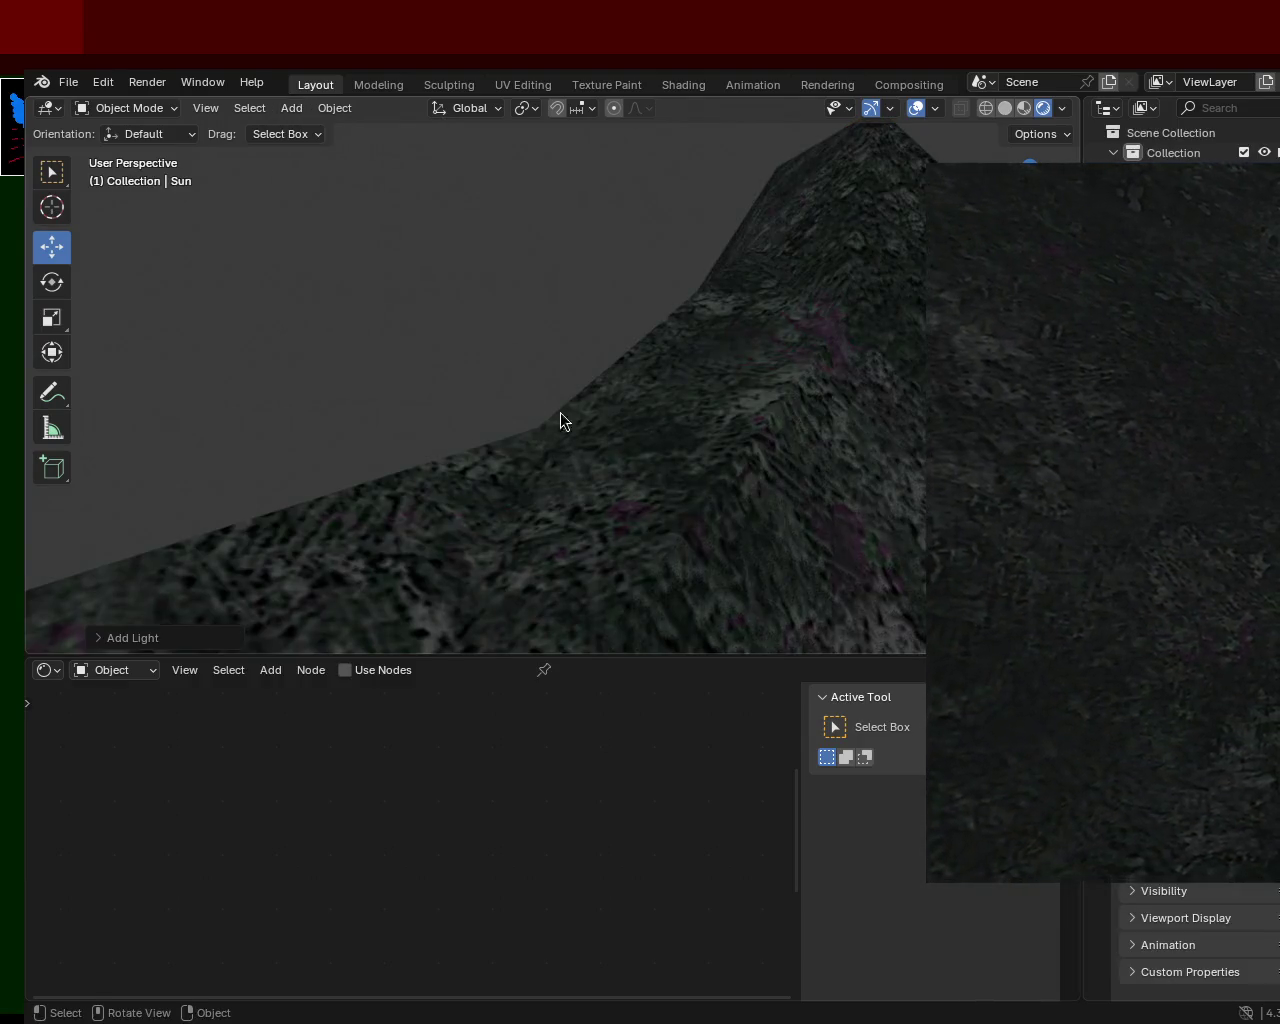
{"action": "mouse_move", "coordinate": [764, 427]}
{"action": "middle_mouse_down", "text": "ctrl"}
{"action": "mouse_move", "coordinate": [741, 544]}
{"action": "mouse_move", "coordinate": [727, 482]}
{"action": "middle_mouse_up", "text": "ctrl"}
{"action": "mouse_move", "coordinate": [643, 374]}
{"action": "middle_mouse_down", "text": "ctrl"}
{"action": "mouse_move", "coordinate": [666, 503]}
{"action": "mouse_move", "coordinate": [654, 277]}
{"action": "mouse_move", "coordinate": [586, 383]}
{"action": "mouse_move", "coordinate": [506, 398]}
{"action": "mouse_move", "coordinate": [677, 351]}
{"action": "mouse_move", "coordinate": [705, 378]}
{"action": "mouse_move", "coordinate": [717, 452]}
{"action": "mouse_move", "coordinate": [601, 432]}
{"action": "mouse_move", "coordinate": [506, 387]}
{"action": "mouse_move", "coordinate": [743, 505]}
{"action": "mouse_move", "coordinate": [780, 420]}
{"action": "middle_mouse_up", "text": "ctrl"}
{"action": "scroll", "coordinate": [546, 369], "scroll_direction": "up", "scroll_amount": 3}
{"action": "scroll", "coordinate": [548, 365], "scroll_direction": "up", "scroll_amount": 3}
{"action": "scroll", "coordinate": [549, 372], "scroll_direction": "down", "scroll_amount": 3}
{"action": "key", "text": "shift"}
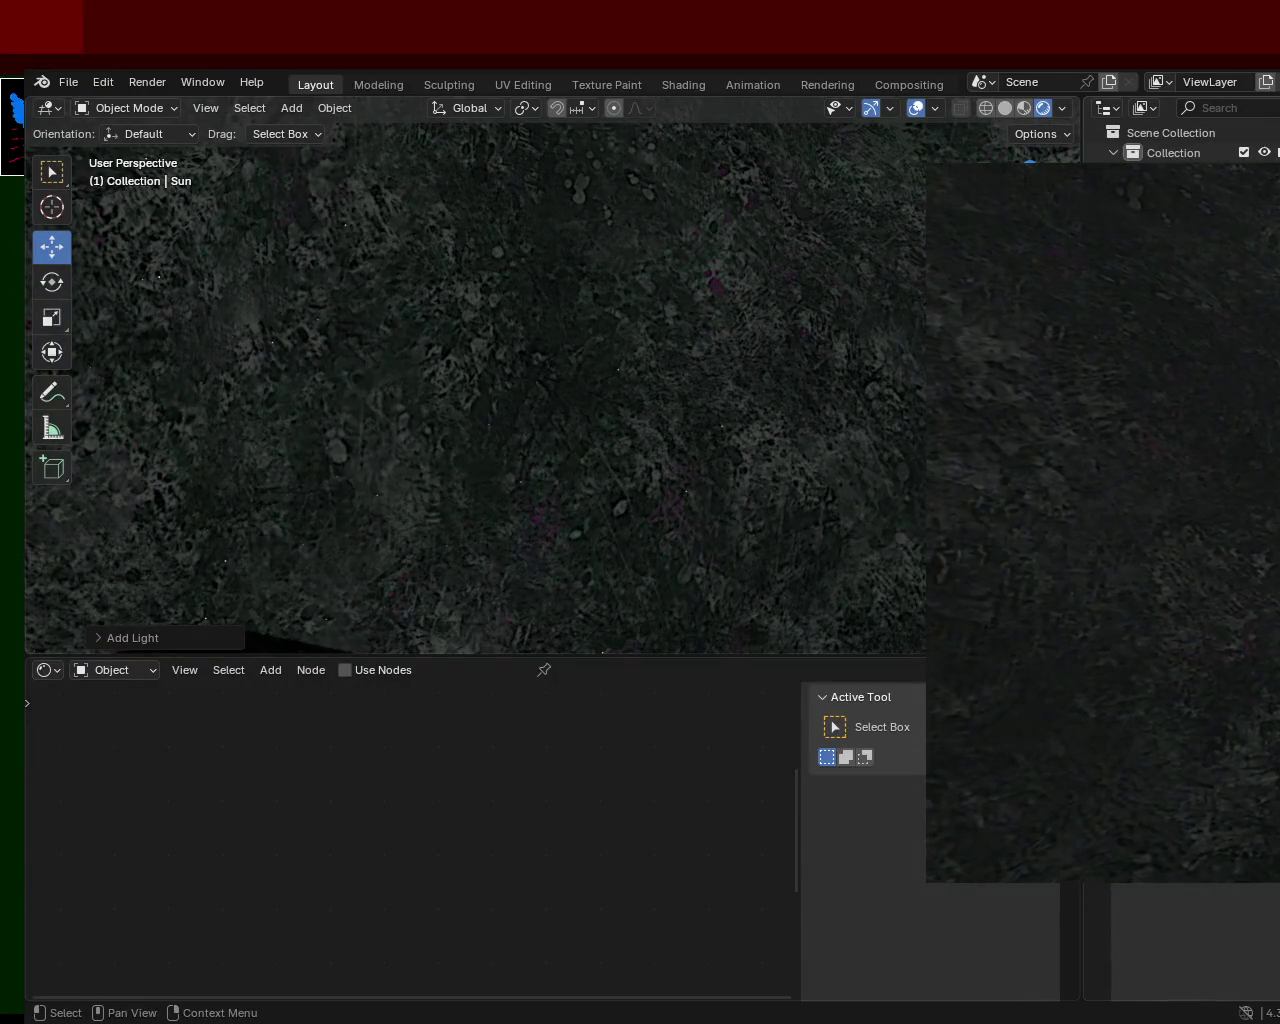
{"action": "key", "text": "ctrl+z"}
{"action": "left_click", "coordinate": [291, 108]}
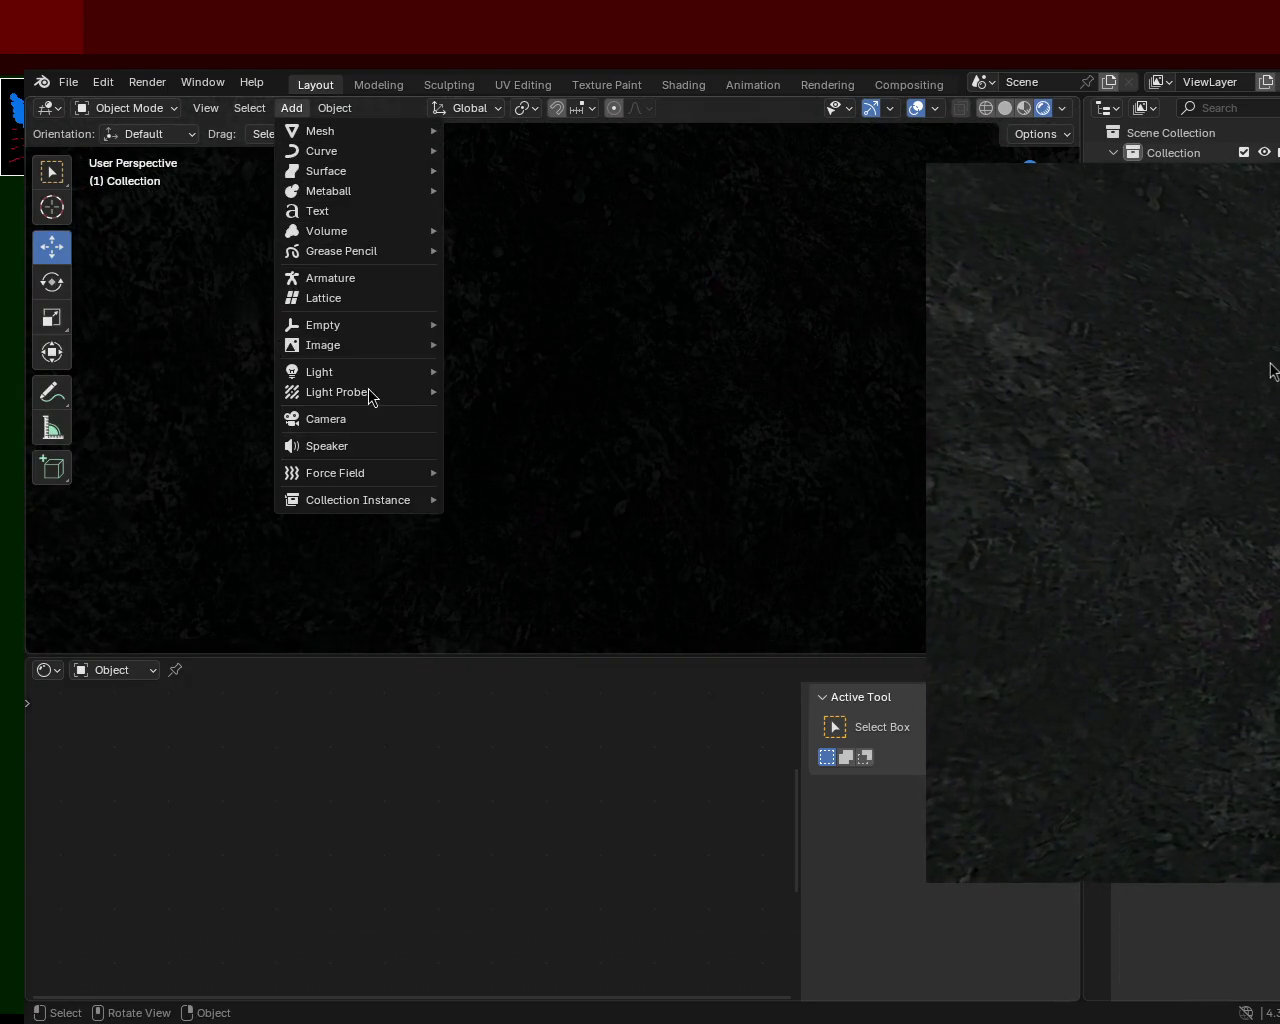
Add a Point light and drag it down toward the terrain
{"action": "mouse_move", "coordinate": [320, 372]}
{"action": "left_click", "coordinate": [520, 371]}
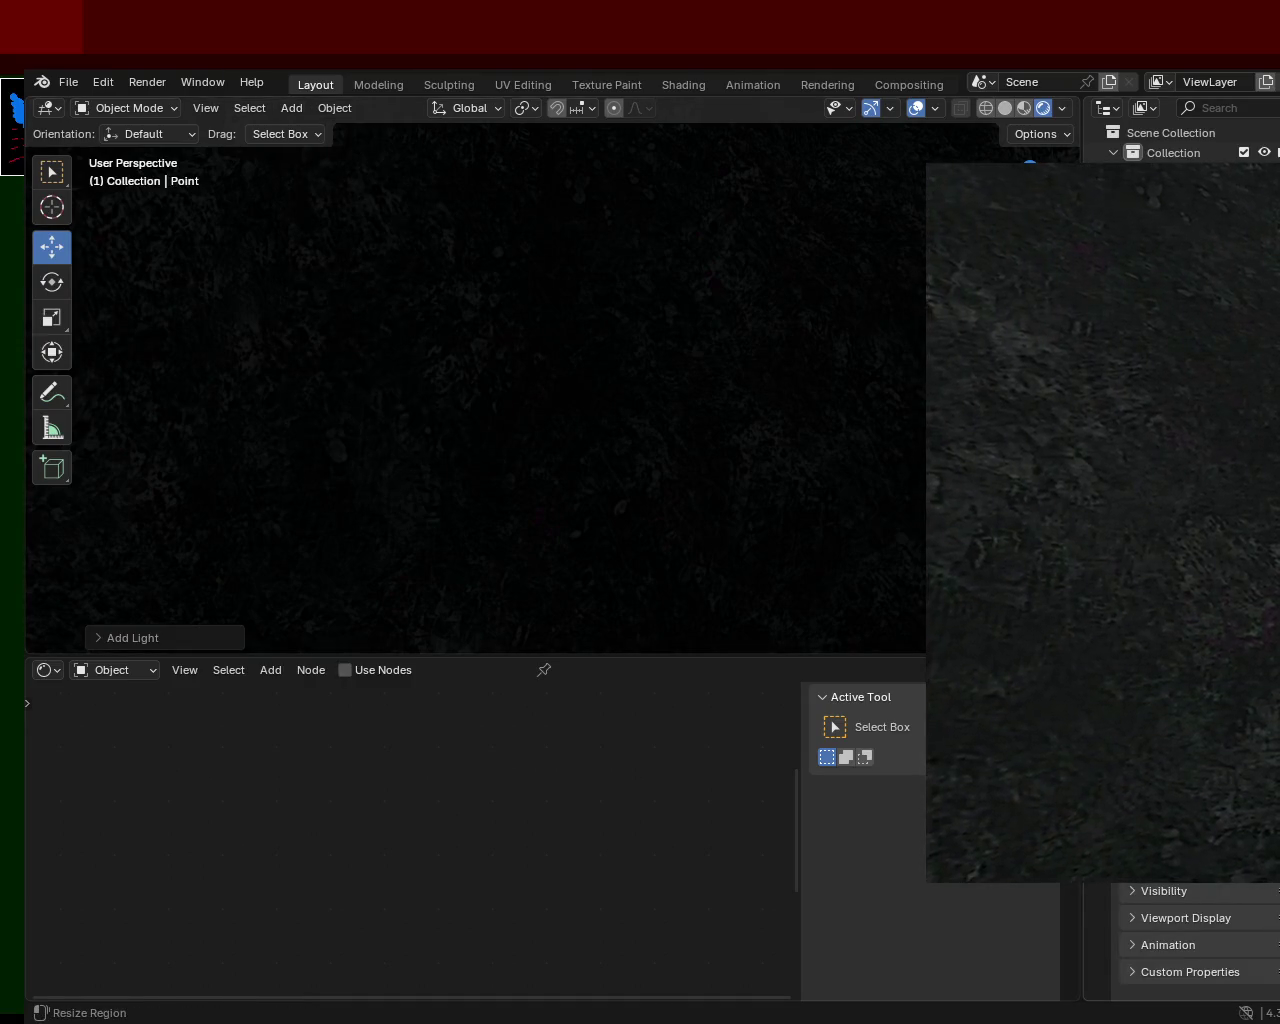
{"action": "scroll", "coordinate": [1190, 940], "scroll_direction": "down", "scroll_amount": 3}
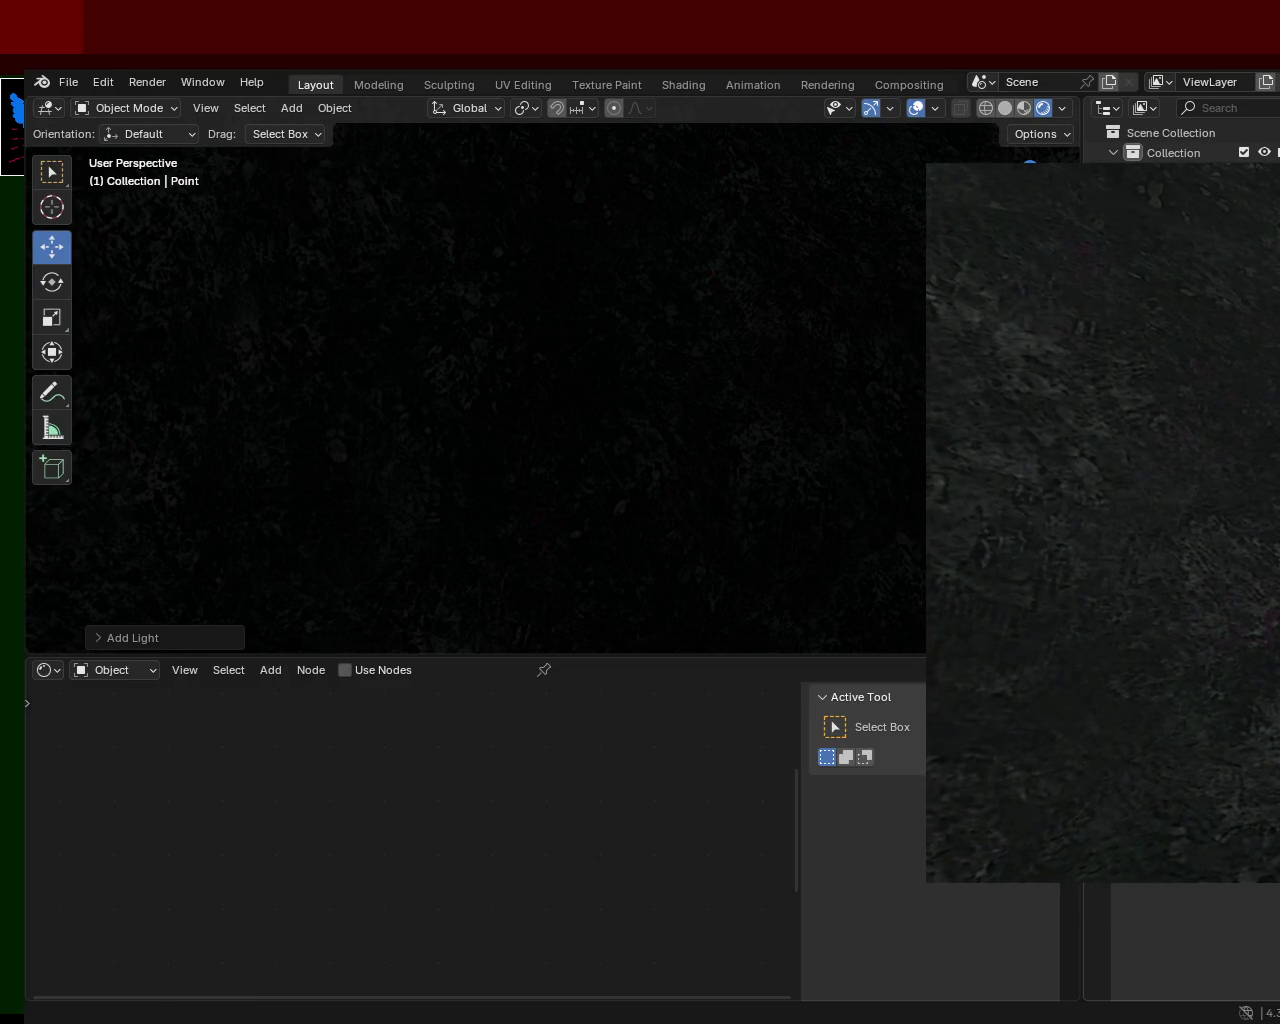
{"action": "mouse_move", "coordinate": [606, 400]}
{"action": "middle_mouse_down", "text": "ctrl"}
{"action": "mouse_move", "coordinate": [700, 430]}
{"action": "mouse_move", "coordinate": [791, 526]}
{"action": "mouse_move", "coordinate": [479, 332]}
{"action": "middle_mouse_up", "text": "ctrl"}
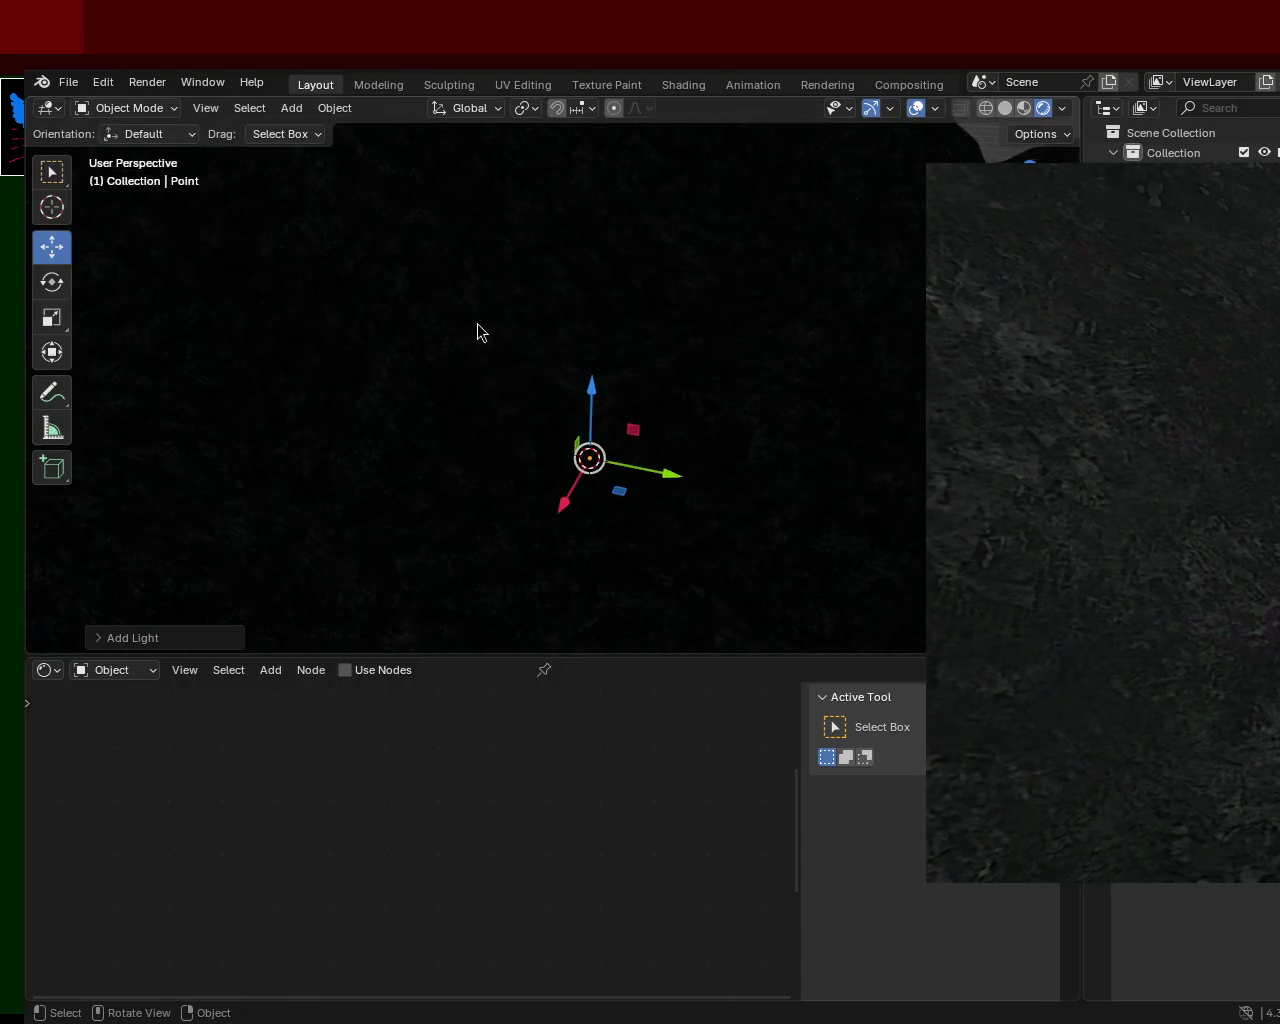
{"action": "mouse_move", "coordinate": [586, 391]}
{"action": "left_mouse_down"}
{"action": "mouse_move", "coordinate": [572, 472]}
{"action": "mouse_move", "coordinate": [657, 566]}
{"action": "left_mouse_up"}
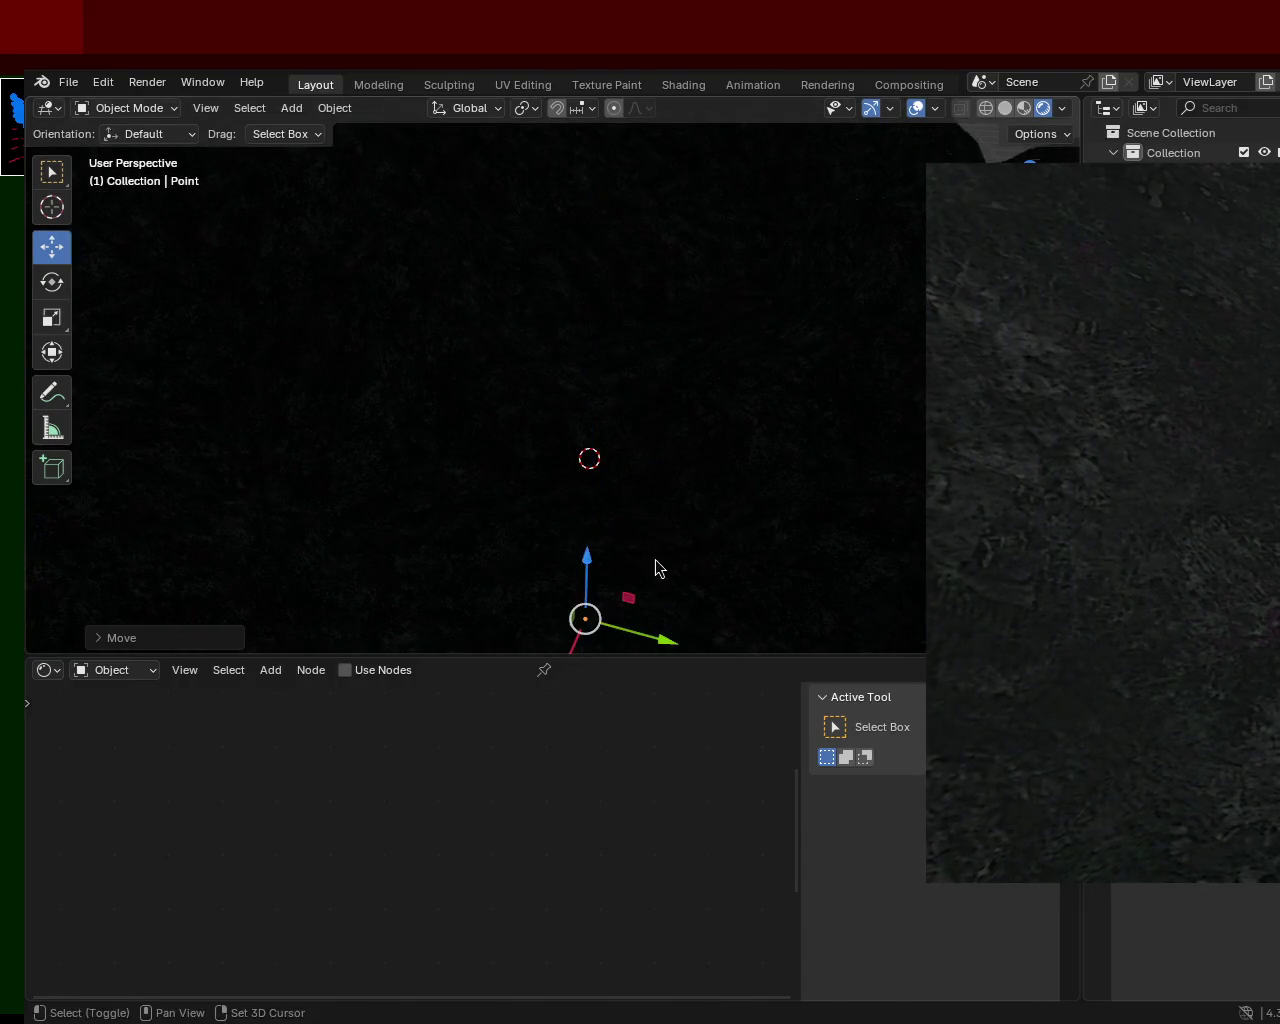
{"action": "mouse_move", "coordinate": [697, 463]}
{"action": "middle_mouse_down"}
{"action": "mouse_move", "coordinate": [663, 291]}
{"action": "mouse_move", "coordinate": [615, 287]}
{"action": "mouse_move", "coordinate": [600, 330]}
{"action": "middle_mouse_up"}
{"action": "left_click_drag", "start_coordinate": [580, 368], "coordinate": [580, 300]}
{"action": "mouse_move", "coordinate": [668, 572]}
{"action": "middle_mouse_down", "text": "ctrl"}
{"action": "mouse_move", "coordinate": [655, 360]}
{"action": "mouse_move", "coordinate": [560, 286]}
{"action": "mouse_move", "coordinate": [566, 189]}
{"action": "mouse_move", "coordinate": [629, 463]}
{"action": "middle_mouse_up", "text": "ctrl"}
{"action": "middle_click_drag", "start_coordinate": [630, 224], "coordinate": [623, 400], "text": "shift"}
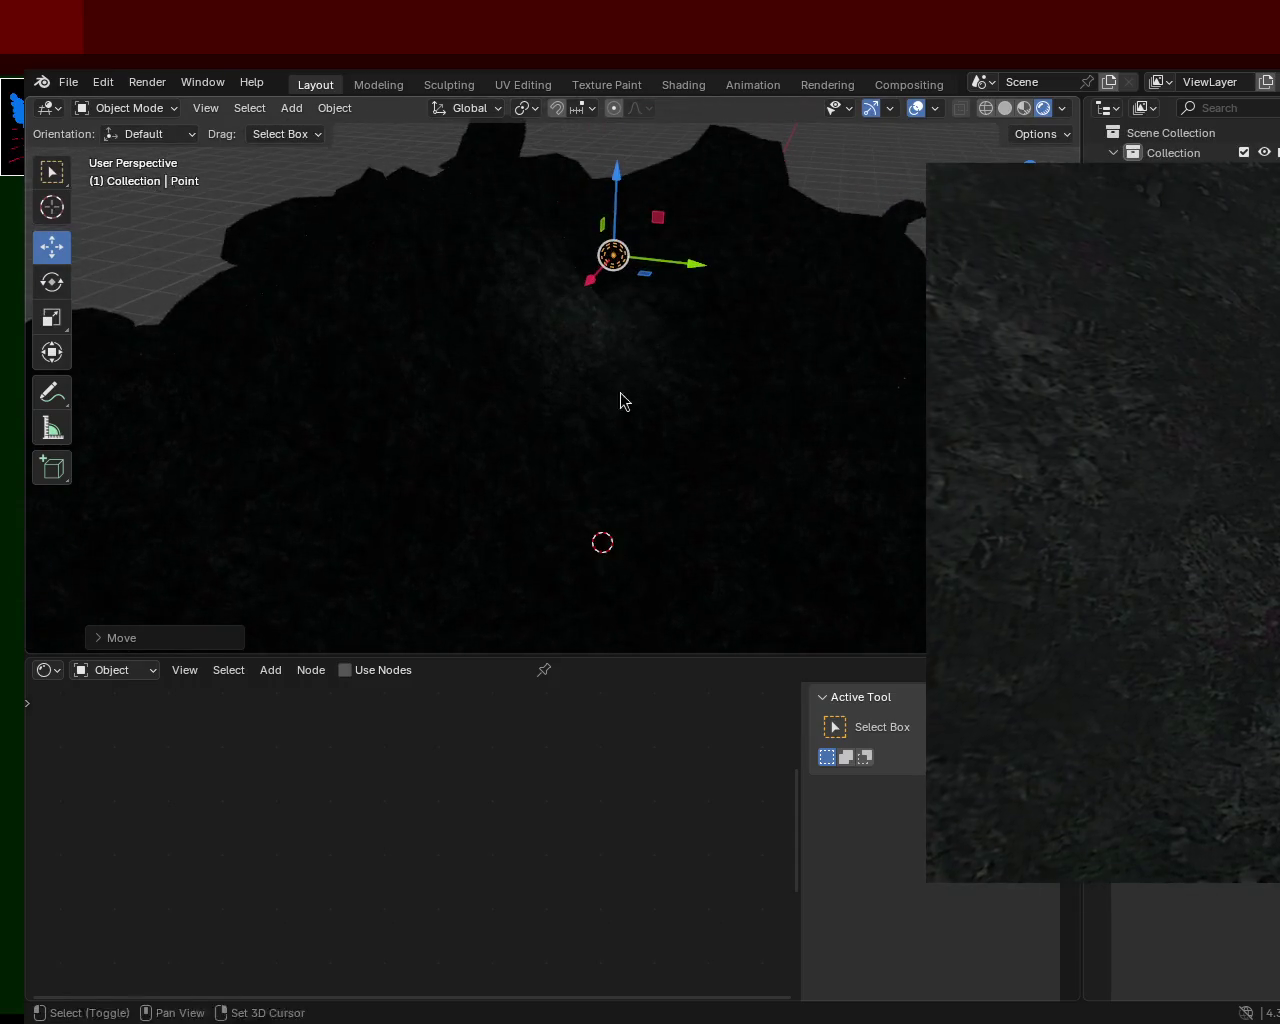
Lower the Point light along Z close to the grass, casting a bright pool of light
{"action": "key", "text": "g"}
{"action": "key", "text": "z"}
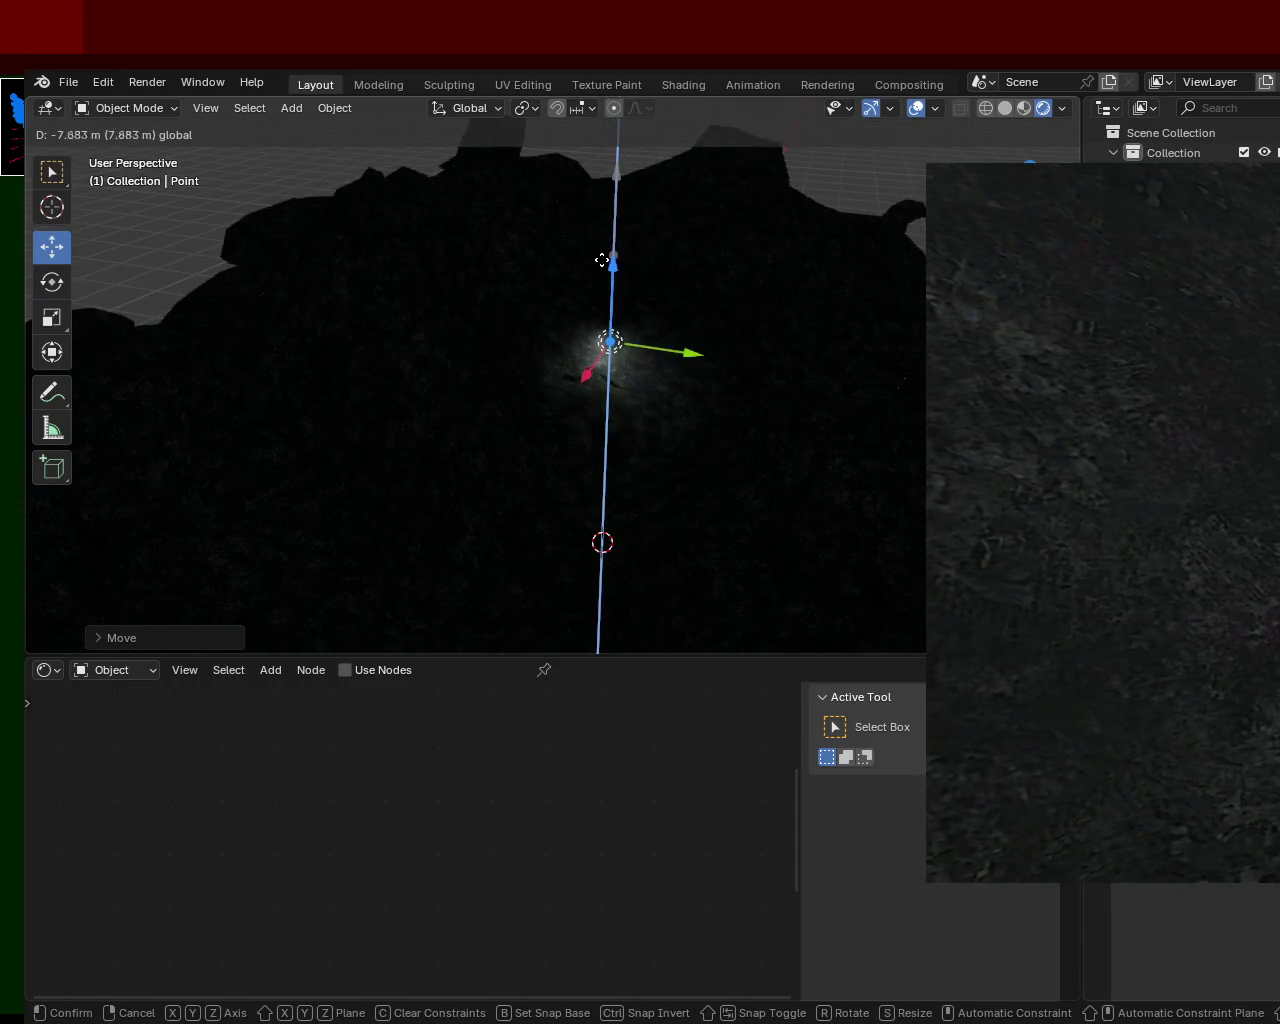
{"action": "left_click", "coordinate": [606, 262]}
{"action": "mouse_move", "coordinate": [608, 258]}
{"action": "middle_mouse_down", "text": "ctrl"}
{"action": "mouse_move", "coordinate": [622, 230]}
{"action": "mouse_move", "coordinate": [401, 548]}
{"action": "middle_mouse_up", "text": "ctrl"}
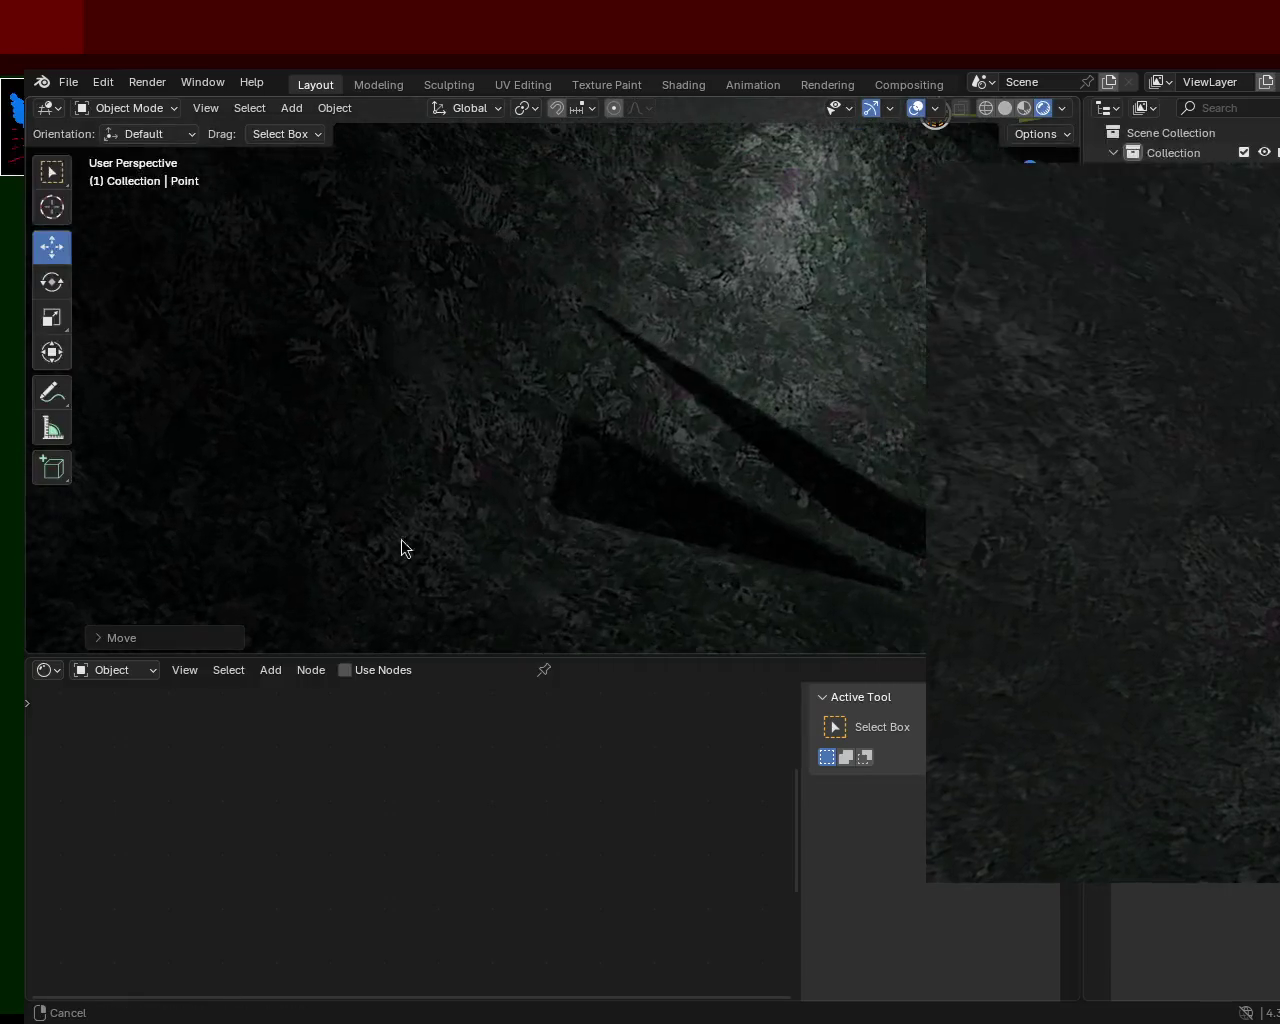
{"action": "mouse_move", "coordinate": [786, 225]}
{"action": "middle_mouse_down", "text": "ctrl"}
{"action": "mouse_move", "coordinate": [743, 298]}
{"action": "mouse_move", "coordinate": [476, 465]}
{"action": "mouse_move", "coordinate": [489, 233]}
{"action": "middle_mouse_up", "text": "ctrl"}
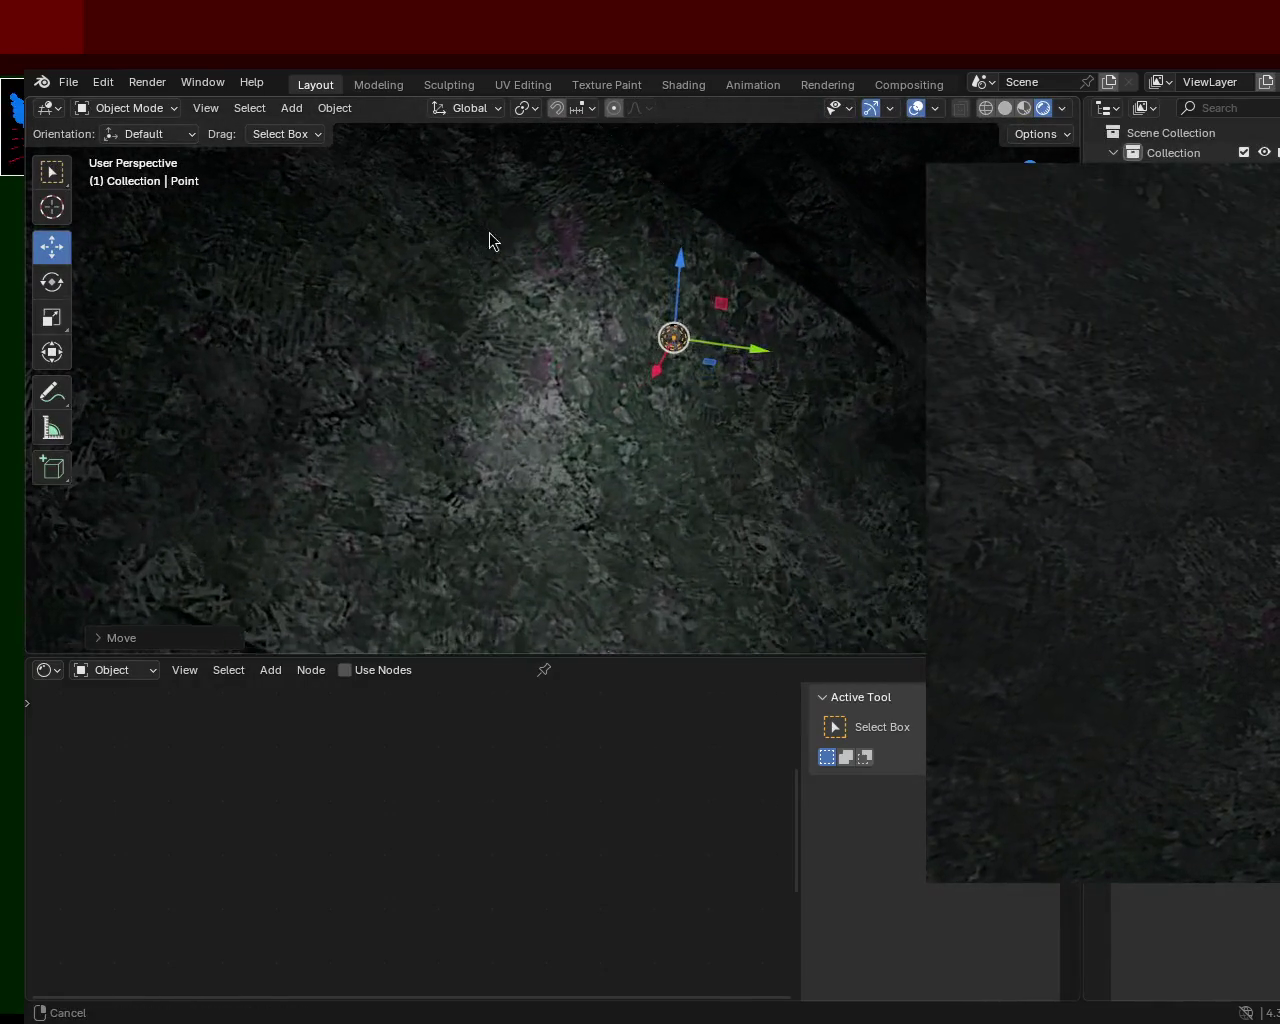
{"action": "mouse_move", "coordinate": [517, 366]}
{"action": "middle_mouse_down"}
{"action": "mouse_move", "coordinate": [537, 433]}
{"action": "mouse_move", "coordinate": [543, 377]}
{"action": "mouse_move", "coordinate": [300, 423]}
{"action": "mouse_move", "coordinate": [351, 365]}
{"action": "mouse_move", "coordinate": [490, 344]}
{"action": "middle_mouse_up"}
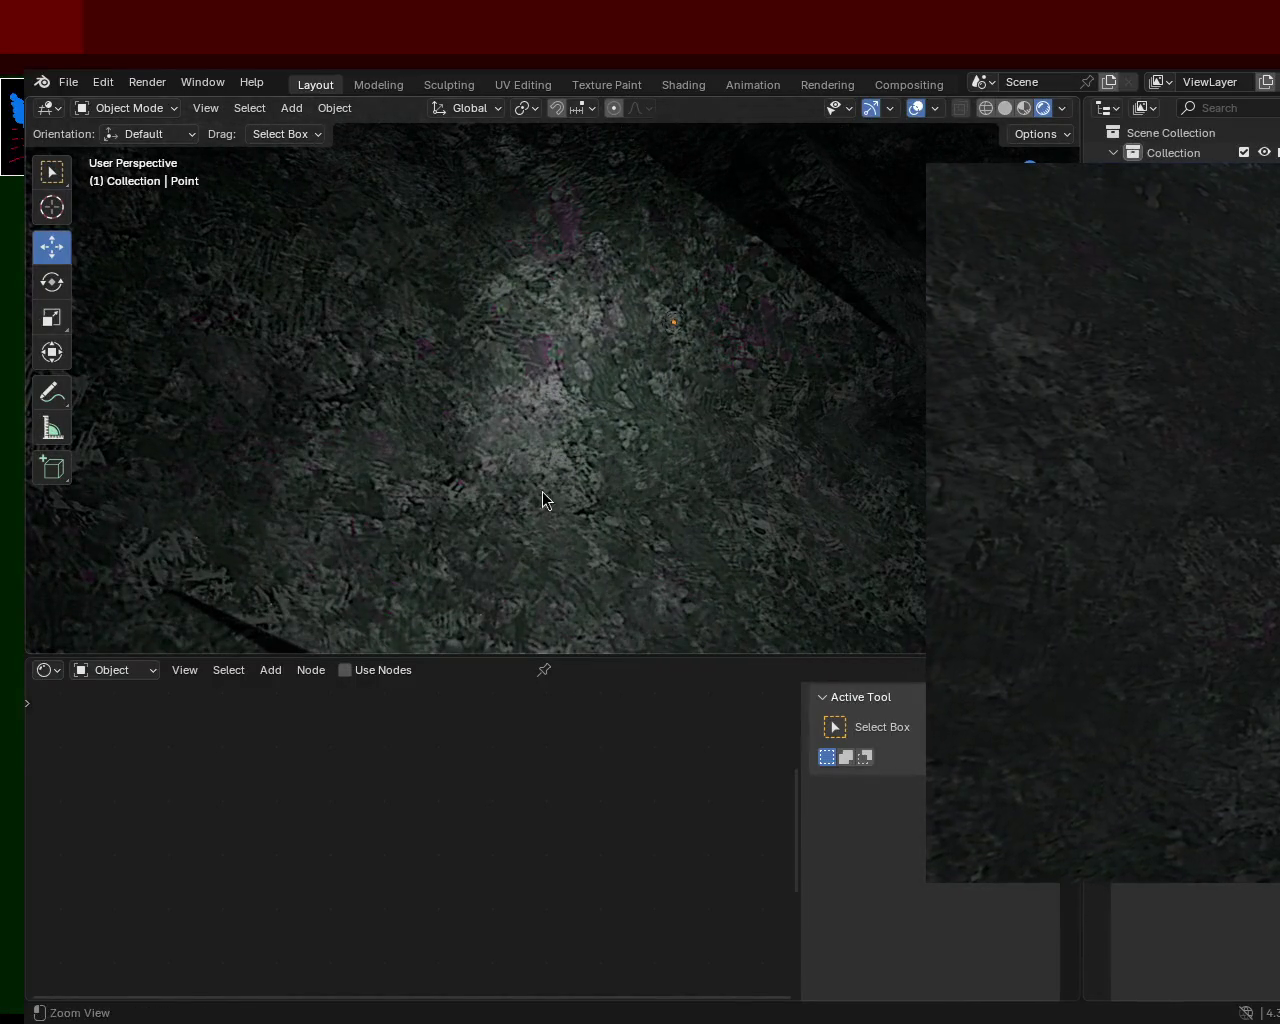
{"action": "mouse_move", "coordinate": [450, 299]}
{"action": "middle_mouse_down"}
{"action": "mouse_move", "coordinate": [482, 283]}
{"action": "mouse_move", "coordinate": [489, 332]}
{"action": "mouse_move", "coordinate": [585, 436]}
{"action": "mouse_move", "coordinate": [610, 418]}
{"action": "mouse_move", "coordinate": [611, 469]}
{"action": "mouse_move", "coordinate": [617, 439]}
{"action": "mouse_move", "coordinate": [743, 439]}
{"action": "mouse_move", "coordinate": [783, 413]}
{"action": "mouse_move", "coordinate": [420, 454]}
{"action": "mouse_move", "coordinate": [683, 477]}
{"action": "middle_mouse_up"}
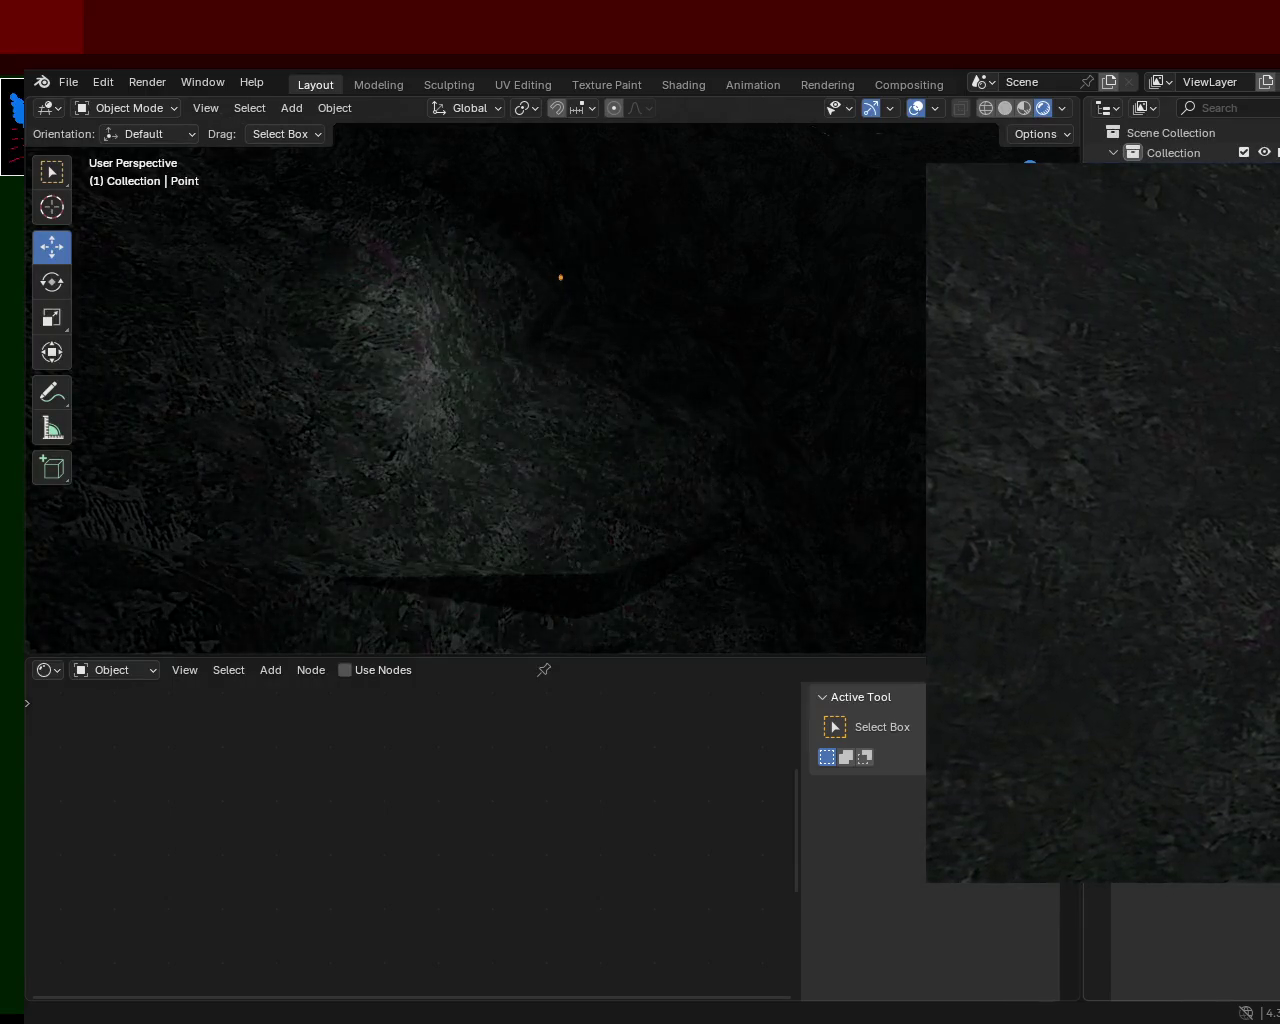
{"action": "mouse_move", "coordinate": [471, 327]}
{"action": "middle_mouse_down"}
{"action": "mouse_move", "coordinate": [537, 397]}
{"action": "mouse_move", "coordinate": [545, 272]}
{"action": "mouse_move", "coordinate": [544, 286]}
{"action": "middle_mouse_up"}
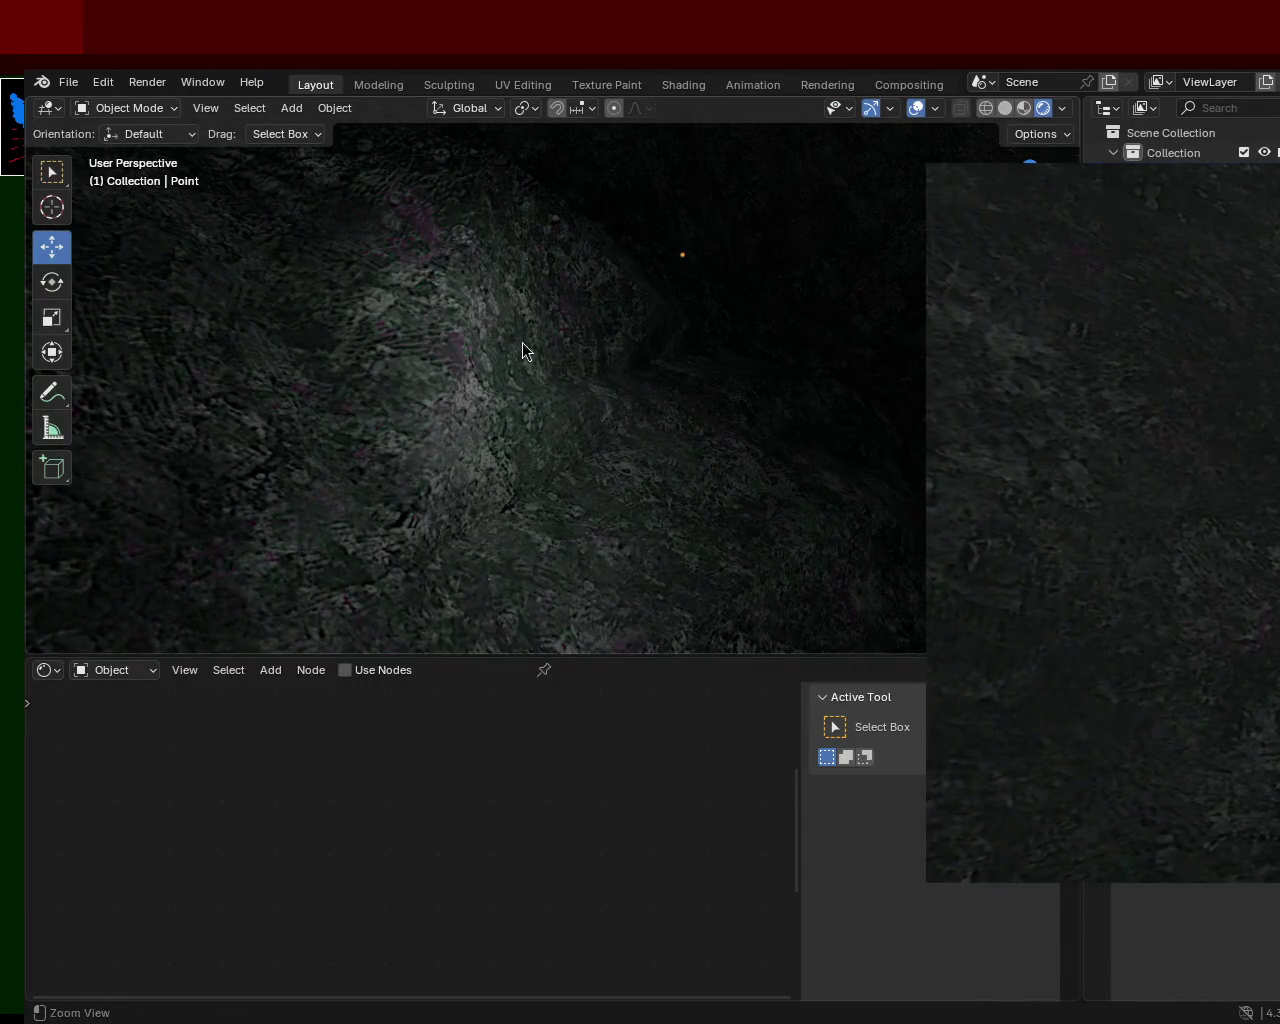
{"action": "mouse_move", "coordinate": [572, 472]}
{"action": "middle_mouse_down"}
{"action": "mouse_move", "coordinate": [668, 457]}
{"action": "mouse_move", "coordinate": [754, 360]}
{"action": "mouse_move", "coordinate": [677, 283]}
{"action": "mouse_move", "coordinate": [651, 314]}
{"action": "mouse_move", "coordinate": [748, 277]}
{"action": "mouse_move", "coordinate": [791, 220]}
{"action": "mouse_move", "coordinate": [786, 208]}
{"action": "mouse_move", "coordinate": [723, 291]}
{"action": "mouse_move", "coordinate": [711, 251]}
{"action": "mouse_move", "coordinate": [727, 222]}
{"action": "mouse_move", "coordinate": [806, 197]}
{"action": "mouse_move", "coordinate": [877, 223]}
{"action": "mouse_move", "coordinate": [922, 217]}
{"action": "mouse_move", "coordinate": [911, 176]}
{"action": "mouse_move", "coordinate": [709, 252]}
{"action": "mouse_move", "coordinate": [608, 317]}
{"action": "mouse_move", "coordinate": [809, 275]}
{"action": "mouse_move", "coordinate": [286, 349]}
{"action": "mouse_move", "coordinate": [406, 443]}
{"action": "mouse_move", "coordinate": [727, 370]}
{"action": "mouse_move", "coordinate": [575, 488]}
{"action": "mouse_move", "coordinate": [613, 408]}
{"action": "middle_mouse_up"}
{"action": "mouse_move", "coordinate": [655, 327]}
{"action": "middle_mouse_down"}
{"action": "mouse_move", "coordinate": [643, 457]}
{"action": "mouse_move", "coordinate": [720, 240]}
{"action": "mouse_move", "coordinate": [797, 337]}
{"action": "mouse_move", "coordinate": [815, 339]}
{"action": "mouse_move", "coordinate": [783, 283]}
{"action": "mouse_move", "coordinate": [668, 300]}
{"action": "mouse_move", "coordinate": [640, 317]}
{"action": "mouse_move", "coordinate": [648, 400]}
{"action": "mouse_move", "coordinate": [619, 335]}
{"action": "mouse_move", "coordinate": [555, 382]}
{"action": "mouse_move", "coordinate": [579, 317]}
{"action": "mouse_move", "coordinate": [549, 366]}
{"action": "mouse_move", "coordinate": [554, 346]}
{"action": "mouse_move", "coordinate": [694, 383]}
{"action": "mouse_move", "coordinate": [678, 390]}
{"action": "mouse_move", "coordinate": [914, 280]}
{"action": "mouse_move", "coordinate": [928, 320]}
{"action": "mouse_move", "coordinate": [529, 374]}
{"action": "mouse_move", "coordinate": [700, 260]}
{"action": "mouse_move", "coordinate": [910, 207]}
{"action": "mouse_move", "coordinate": [862, 308]}
{"action": "middle_mouse_up"}
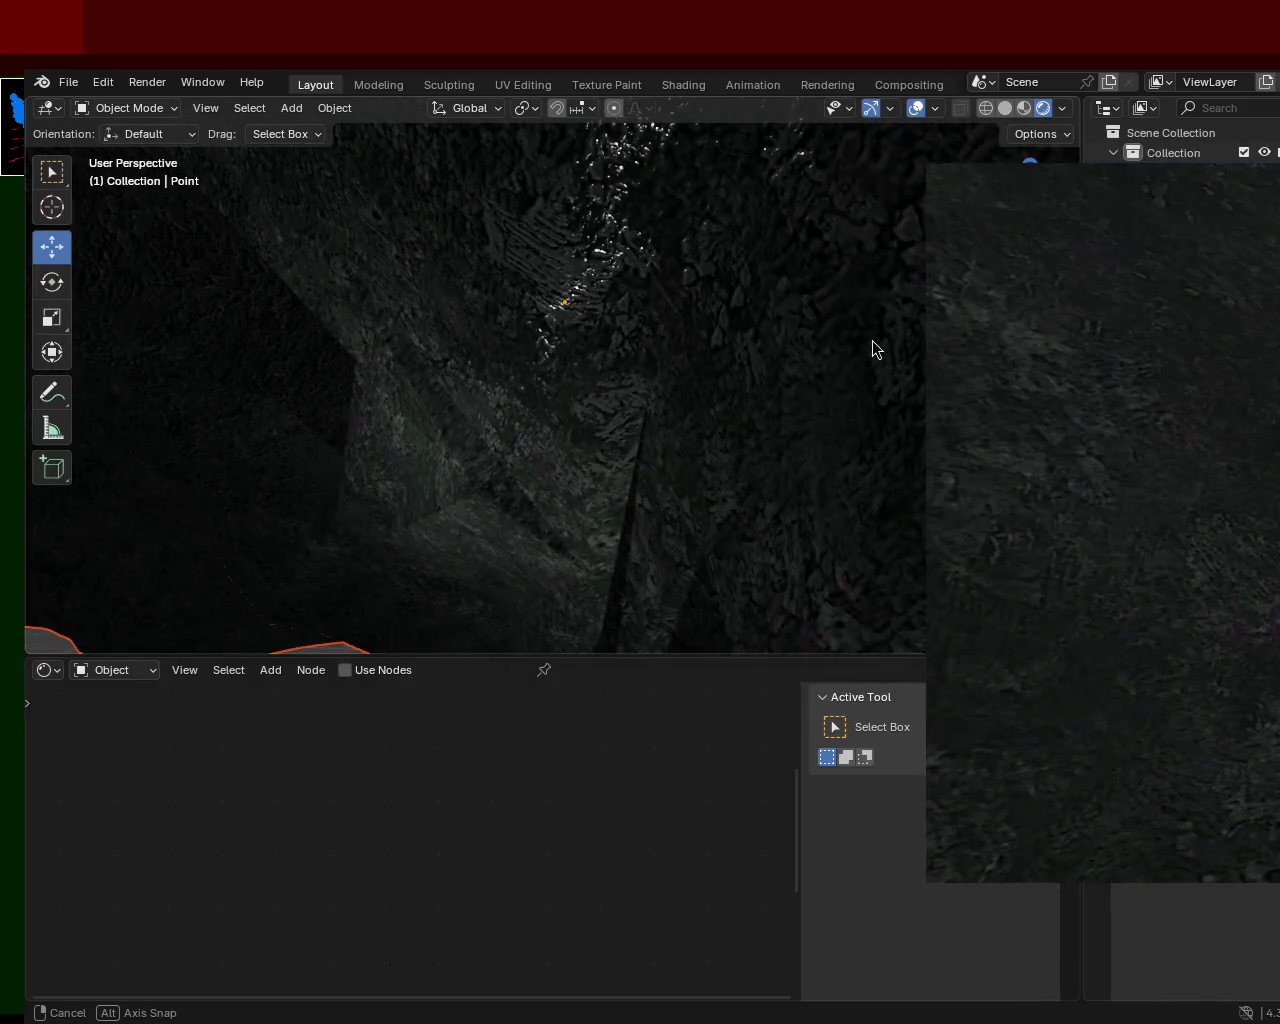
{"action": "middle_click_drag", "start_coordinate": [872, 347], "coordinate": [908, 371]}
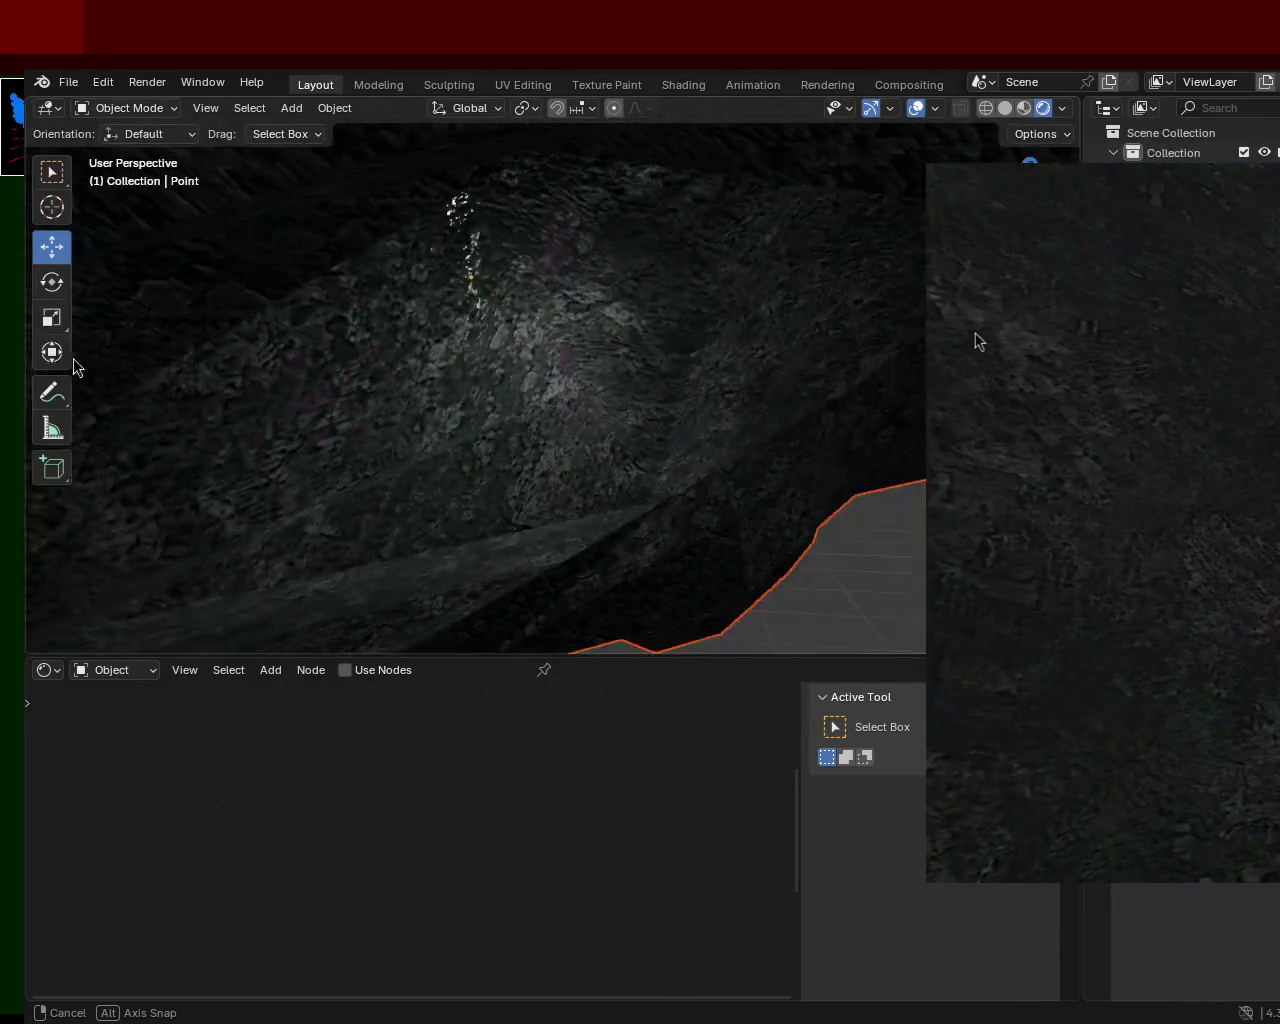
{"action": "mouse_move", "coordinate": [908, 371]}
{"action": "middle_mouse_down"}
{"action": "mouse_move", "coordinate": [1066, 234]}
{"action": "mouse_move", "coordinate": [963, 316]}
{"action": "mouse_move", "coordinate": [863, 566]}
{"action": "mouse_move", "coordinate": [643, 486]}
{"action": "mouse_move", "coordinate": [637, 380]}
{"action": "mouse_move", "coordinate": [706, 383]}
{"action": "mouse_move", "coordinate": [697, 474]}
{"action": "mouse_move", "coordinate": [716, 470]}
{"action": "mouse_move", "coordinate": [643, 378]}
{"action": "mouse_move", "coordinate": [586, 378]}
{"action": "mouse_move", "coordinate": [588, 410]}
{"action": "mouse_move", "coordinate": [651, 411]}
{"action": "mouse_move", "coordinate": [717, 486]}
{"action": "mouse_move", "coordinate": [730, 425]}
{"action": "mouse_move", "coordinate": [466, 563]}
{"action": "mouse_move", "coordinate": [540, 560]}
{"action": "mouse_move", "coordinate": [643, 377]}
{"action": "mouse_move", "coordinate": [659, 372]}
{"action": "mouse_move", "coordinate": [573, 292]}
{"action": "mouse_move", "coordinate": [577, 262]}
{"action": "mouse_move", "coordinate": [581, 279]}
{"action": "mouse_move", "coordinate": [596, 255]}
{"action": "mouse_move", "coordinate": [606, 372]}
{"action": "mouse_move", "coordinate": [750, 555]}
{"action": "mouse_move", "coordinate": [749, 366]}
{"action": "middle_mouse_up"}
{"action": "mouse_move", "coordinate": [508, 423]}
{"action": "middle_mouse_down"}
{"action": "mouse_move", "coordinate": [537, 409]}
{"action": "mouse_move", "coordinate": [389, 386]}
{"action": "mouse_move", "coordinate": [527, 357]}
{"action": "mouse_move", "coordinate": [669, 424]}
{"action": "mouse_move", "coordinate": [611, 444]}
{"action": "mouse_move", "coordinate": [639, 328]}
{"action": "mouse_move", "coordinate": [609, 329]}
{"action": "mouse_move", "coordinate": [592, 349]}
{"action": "mouse_move", "coordinate": [638, 412]}
{"action": "mouse_move", "coordinate": [756, 410]}
{"action": "mouse_move", "coordinate": [751, 387]}
{"action": "middle_mouse_up"}
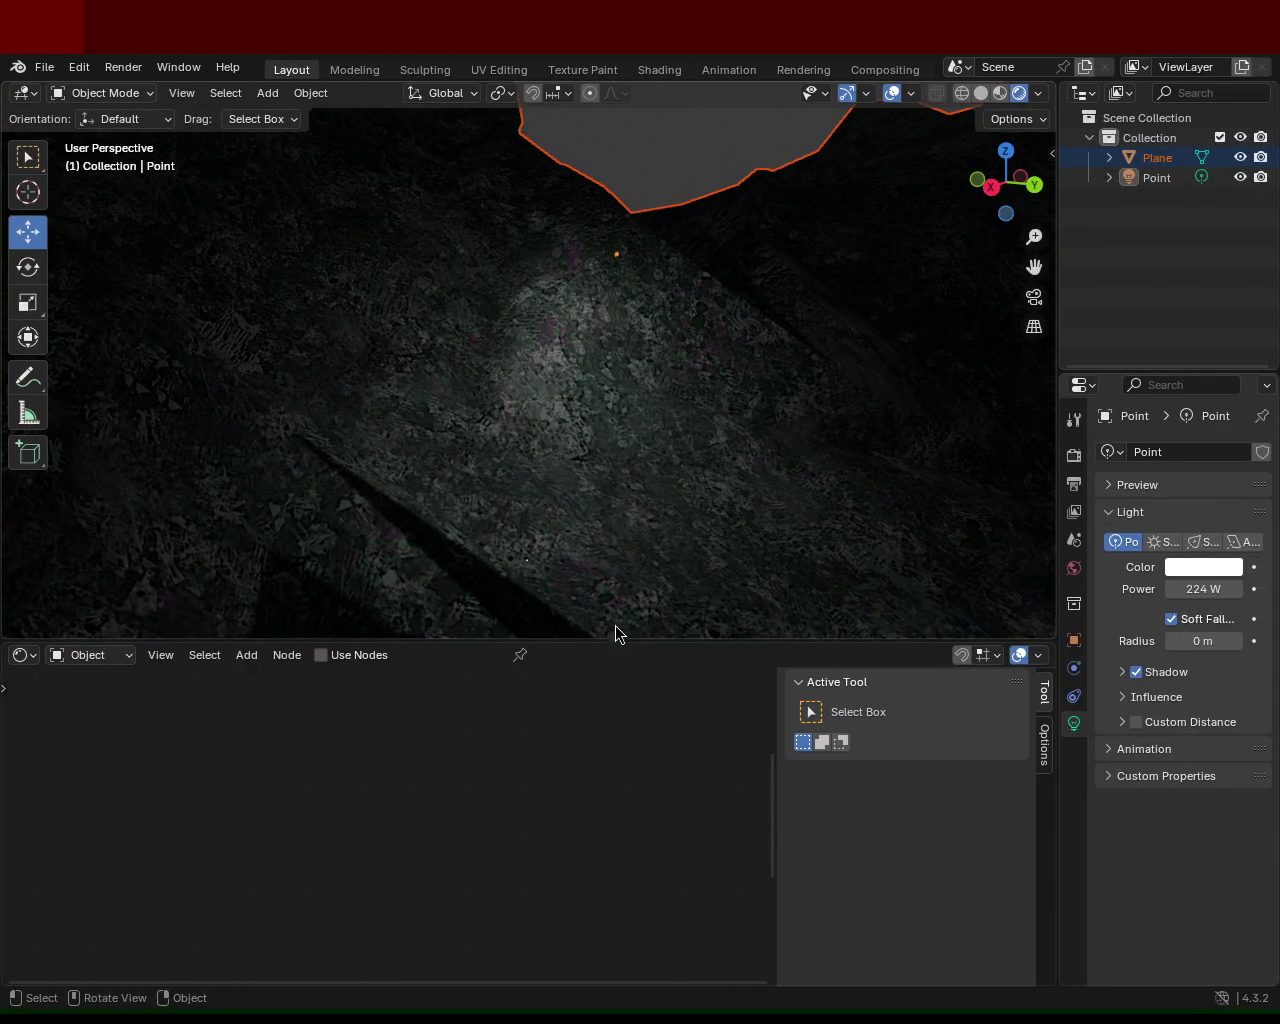
{"action": "mouse_move", "coordinate": [753, 380]}
{"action": "middle_mouse_down"}
{"action": "mouse_move", "coordinate": [595, 357]}
{"action": "mouse_move", "coordinate": [400, 400]}
{"action": "mouse_move", "coordinate": [592, 372]}
{"action": "mouse_move", "coordinate": [617, 302]}
{"action": "mouse_move", "coordinate": [617, 363]}
{"action": "mouse_move", "coordinate": [669, 374]}
{"action": "middle_mouse_up"}
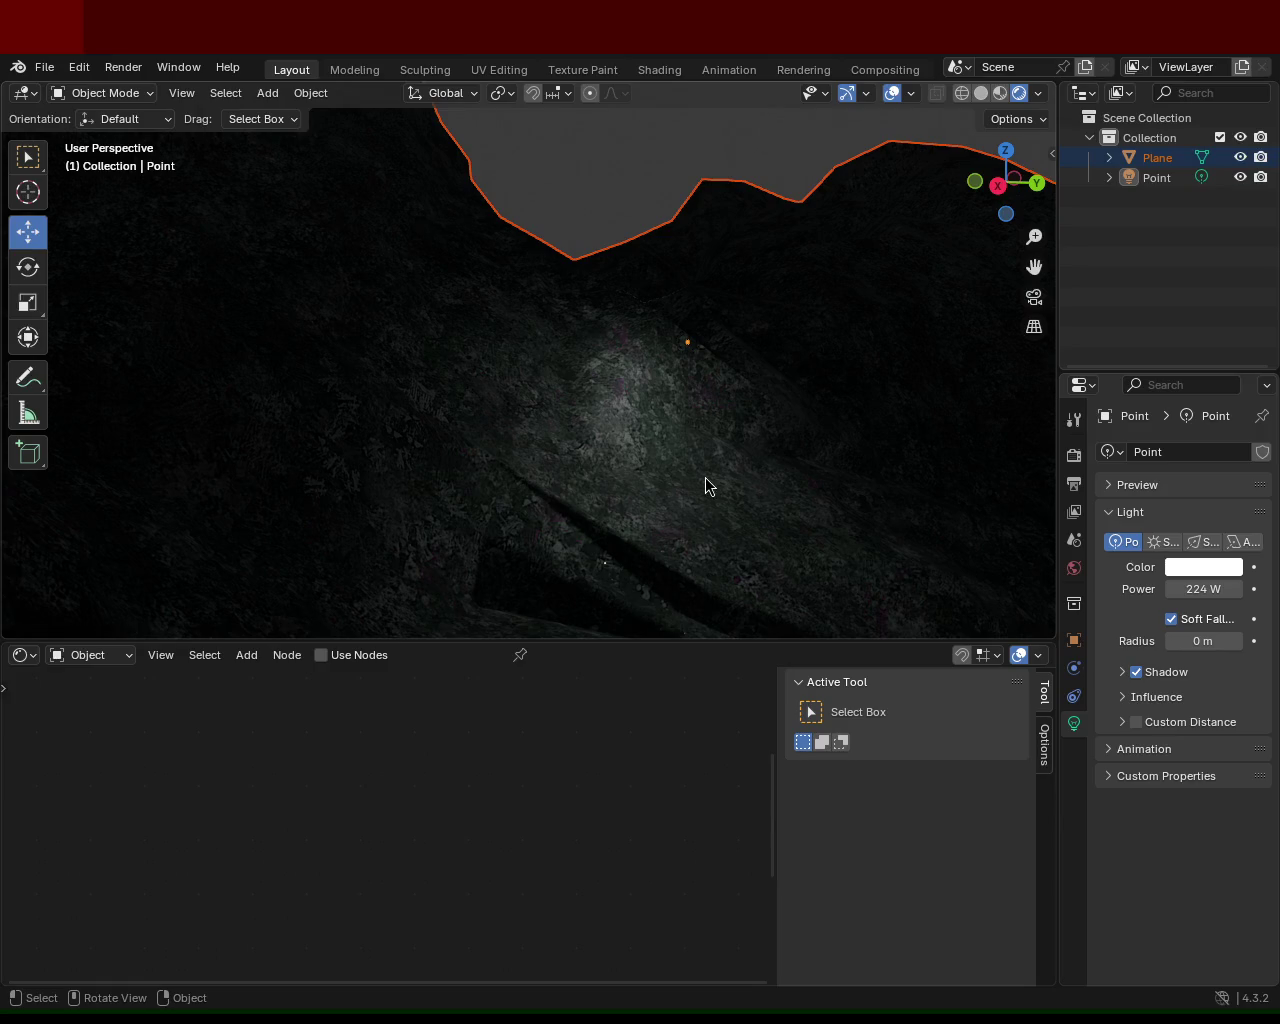
{"action": "mouse_move", "coordinate": [708, 469]}
{"action": "middle_mouse_down", "text": "ctrl"}
{"action": "mouse_move", "coordinate": [700, 330]}
{"action": "mouse_move", "coordinate": [740, 391]}
{"action": "mouse_move", "coordinate": [634, 417]}
{"action": "middle_mouse_up", "text": "ctrl"}
{"action": "mouse_move", "coordinate": [845, 454]}
{"action": "middle_mouse_down"}
{"action": "mouse_move", "coordinate": [806, 403]}
{"action": "mouse_move", "coordinate": [757, 411]}
{"action": "mouse_move", "coordinate": [838, 399]}
{"action": "mouse_move", "coordinate": [854, 420]}
{"action": "middle_mouse_up"}
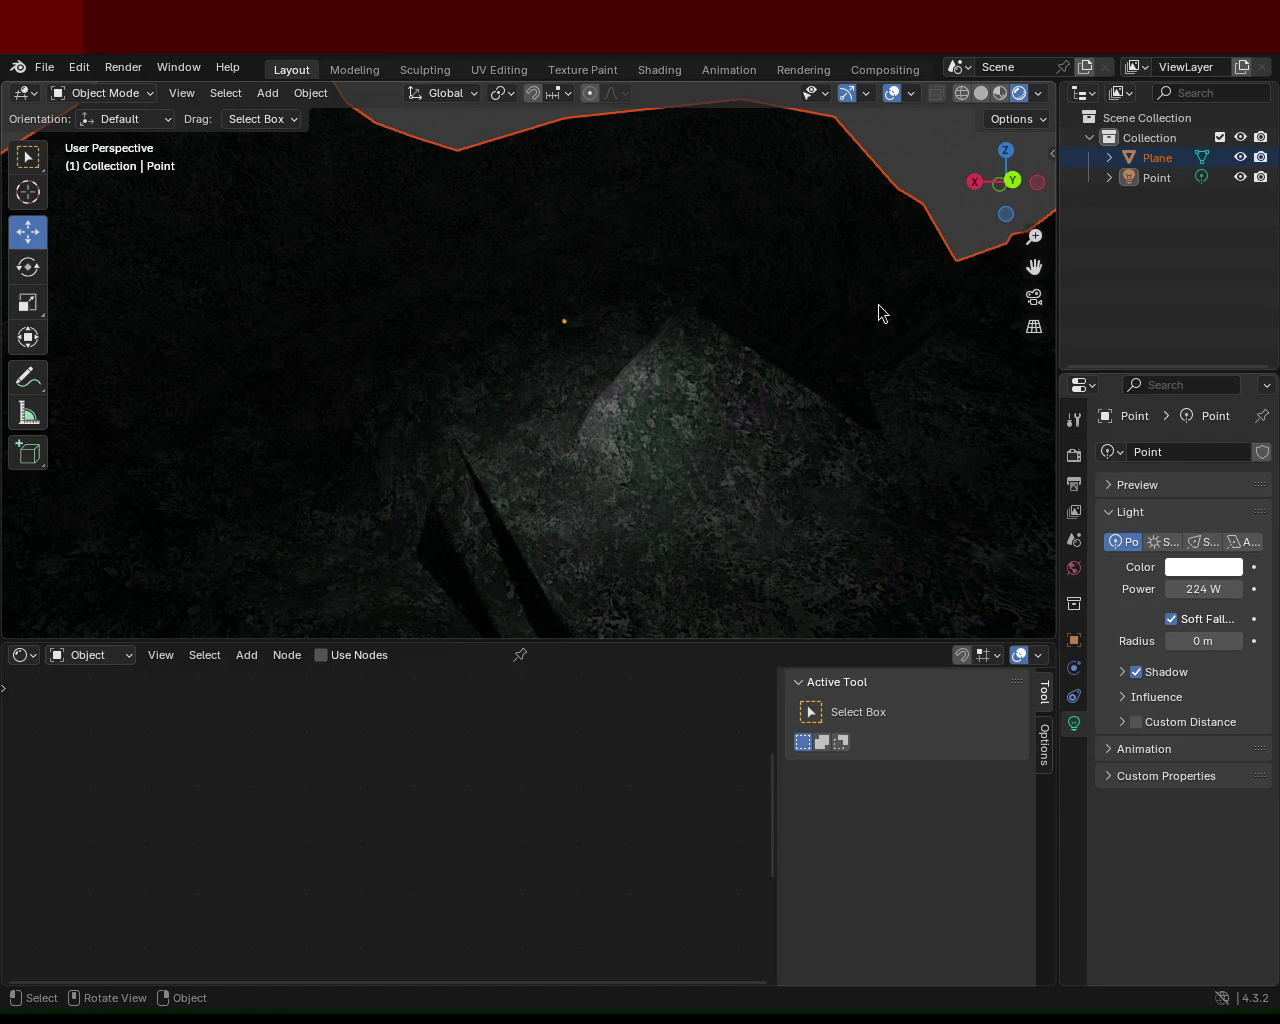
{"action": "left_click", "coordinate": [998, 93]}
{"action": "mouse_move", "coordinate": [638, 438]}
{"action": "middle_mouse_down"}
{"action": "mouse_move", "coordinate": [603, 398]}
{"action": "mouse_move", "coordinate": [560, 424]}
{"action": "mouse_move", "coordinate": [760, 540]}
{"action": "mouse_move", "coordinate": [614, 400]}
{"action": "mouse_move", "coordinate": [499, 334]}
{"action": "mouse_move", "coordinate": [457, 334]}
{"action": "mouse_move", "coordinate": [397, 291]}
{"action": "mouse_move", "coordinate": [517, 309]}
{"action": "mouse_move", "coordinate": [600, 435]}
{"action": "mouse_move", "coordinate": [716, 521]}
{"action": "mouse_move", "coordinate": [769, 424]}
{"action": "mouse_move", "coordinate": [637, 416]}
{"action": "mouse_move", "coordinate": [649, 402]}
{"action": "mouse_move", "coordinate": [636, 393]}
{"action": "mouse_move", "coordinate": [611, 418]}
{"action": "mouse_move", "coordinate": [666, 426]}
{"action": "mouse_move", "coordinate": [717, 457]}
{"action": "middle_mouse_up"}
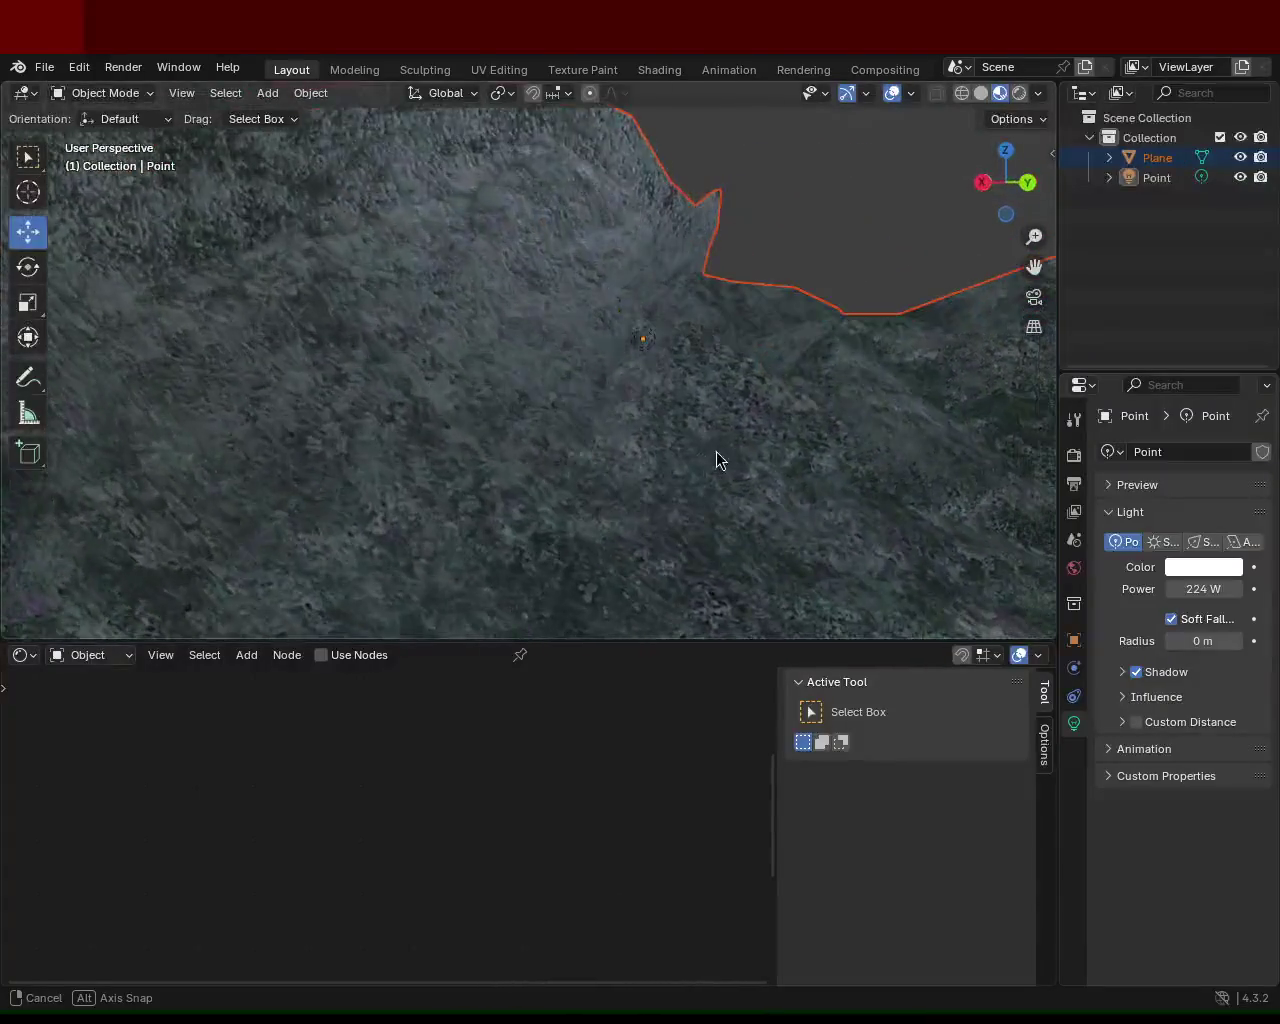
{"action": "left_click", "coordinate": [1019, 93]}
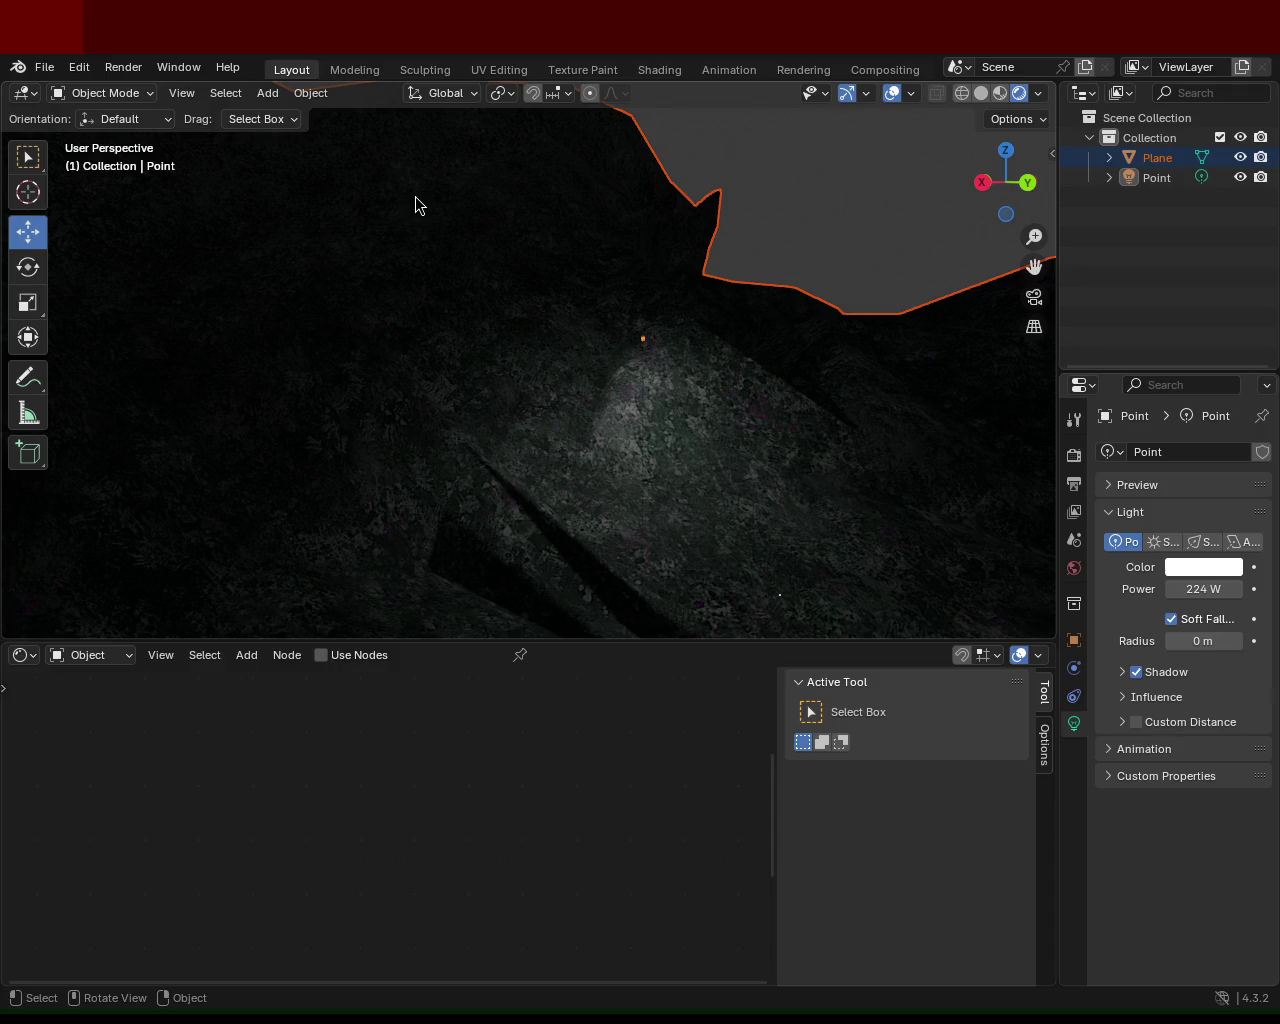
{"action": "middle_click_drag", "start_coordinate": [766, 454], "coordinate": [752, 407], "text": "ctrl"}
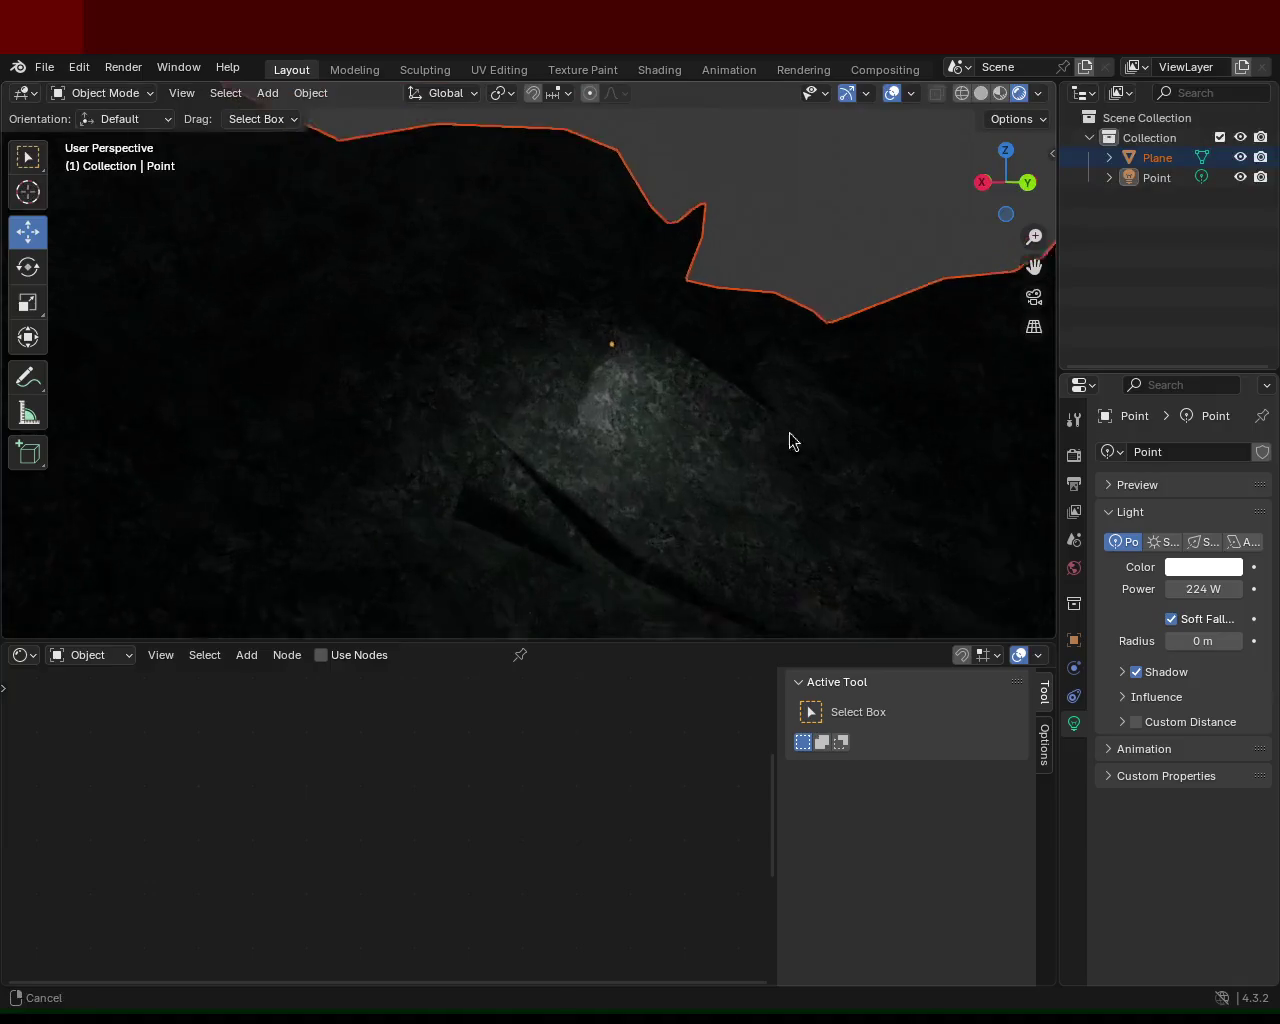
{"action": "mouse_move", "coordinate": [752, 407]}
{"action": "middle_mouse_down", "text": "ctrl"}
{"action": "mouse_move", "coordinate": [771, 360]}
{"action": "mouse_move", "coordinate": [810, 377]}
{"action": "middle_mouse_up", "text": "ctrl"}
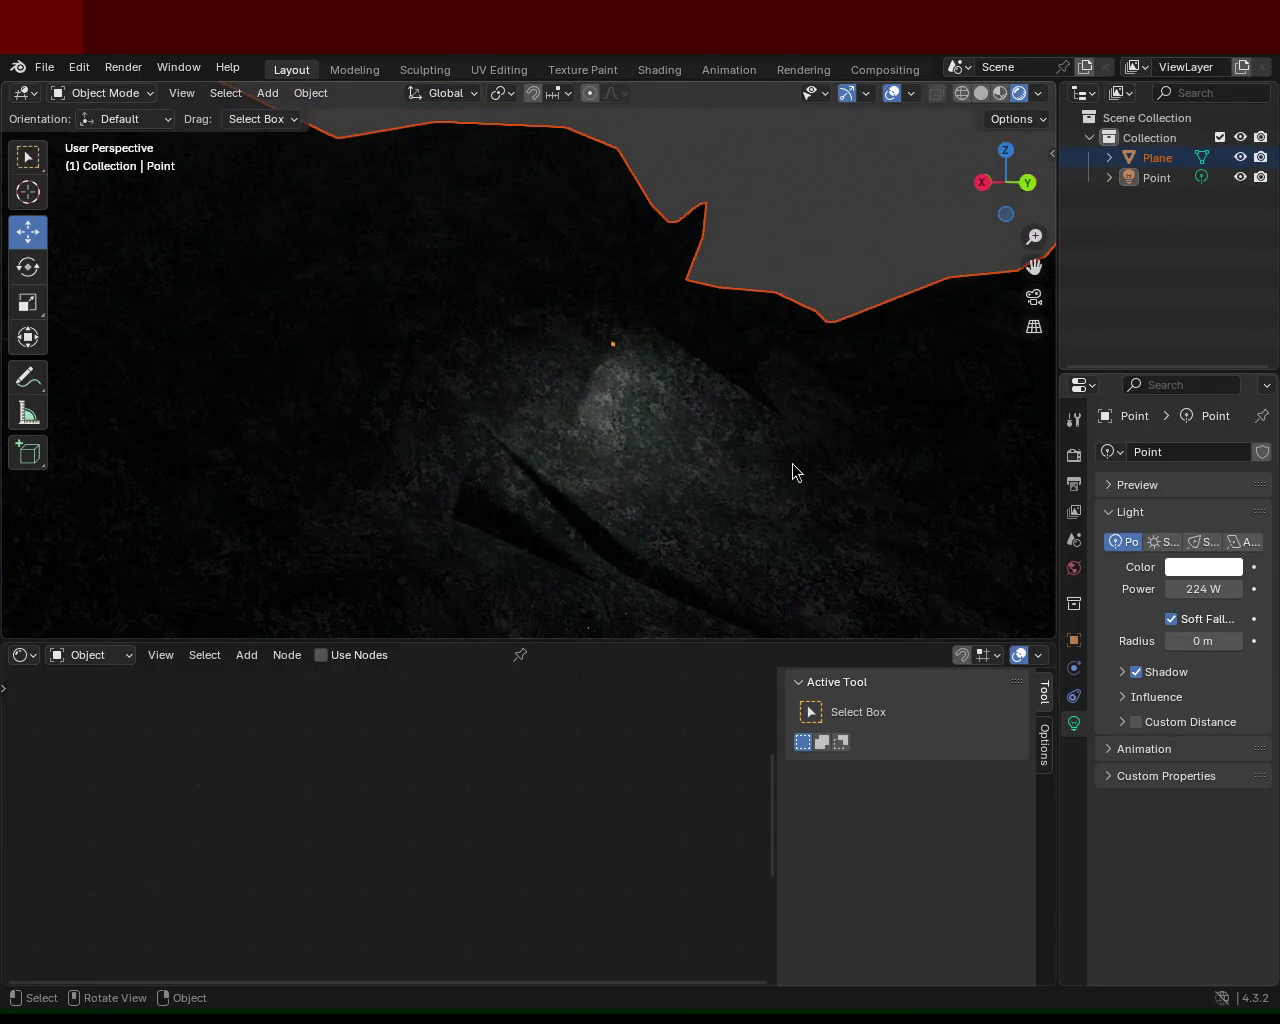
{"action": "mouse_move", "coordinate": [814, 494]}
{"action": "middle_mouse_down"}
{"action": "mouse_move", "coordinate": [669, 486]}
{"action": "mouse_move", "coordinate": [626, 535]}
{"action": "mouse_move", "coordinate": [886, 523]}
{"action": "mouse_move", "coordinate": [636, 446]}
{"action": "mouse_move", "coordinate": [514, 429]}
{"action": "mouse_move", "coordinate": [686, 478]}
{"action": "middle_mouse_up"}
Select the Point light in the Outliner and move it along X and Y above the hillside
{"action": "left_click", "coordinate": [1190, 180]}
{"action": "middle_click_drag", "start_coordinate": [704, 387], "coordinate": [457, 391]}
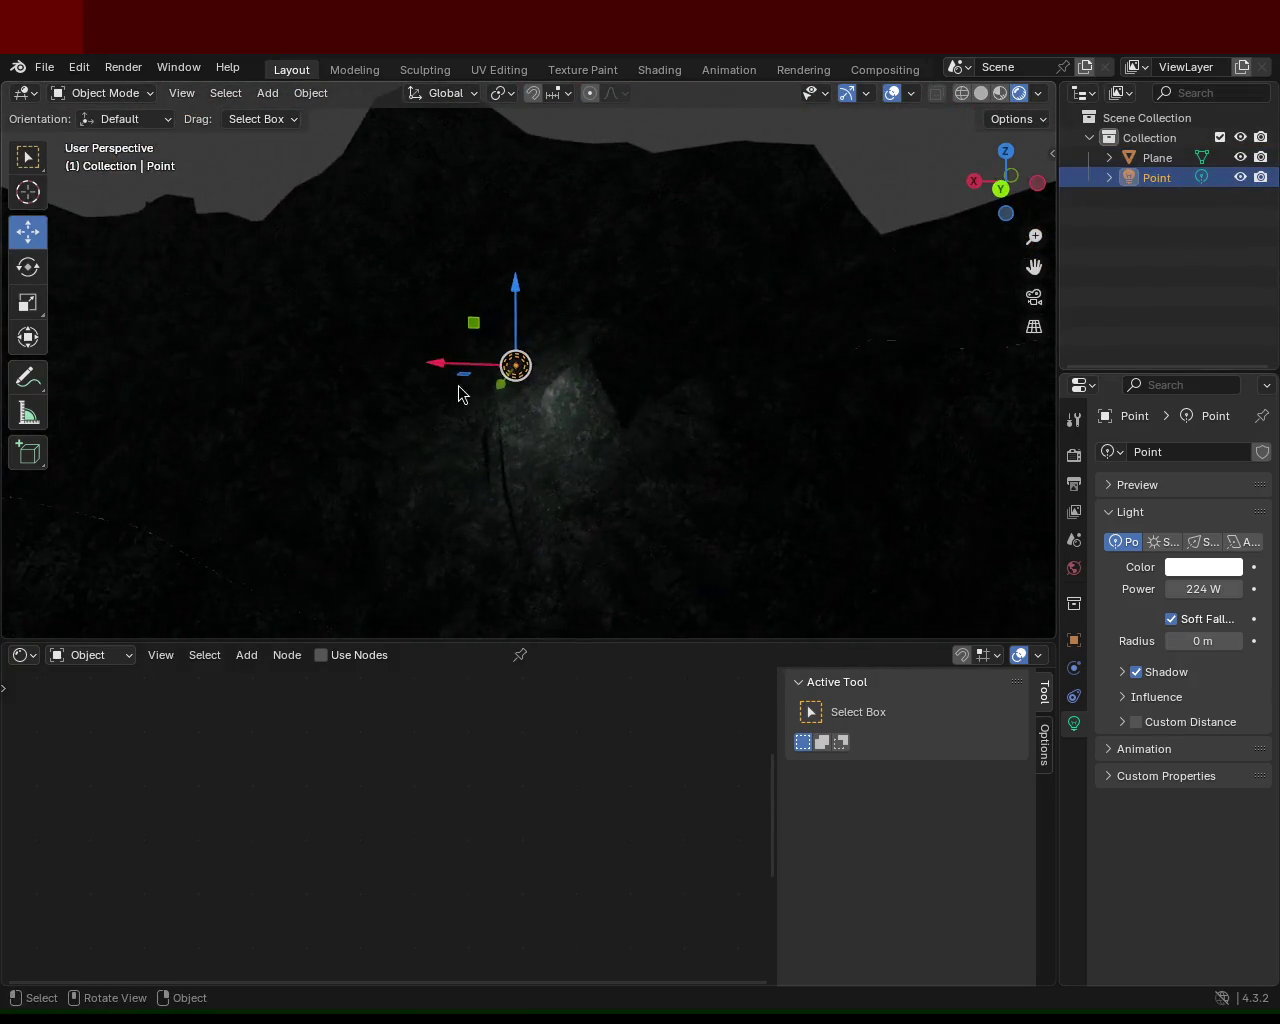
{"action": "left_click_drag", "start_coordinate": [449, 371], "coordinate": [70, 357]}
{"action": "mouse_move", "coordinate": [70, 357]}
{"action": "middle_mouse_down"}
{"action": "mouse_move", "coordinate": [457, 352]}
{"action": "mouse_move", "coordinate": [420, 272]}
{"action": "mouse_move", "coordinate": [406, 286]}
{"action": "mouse_move", "coordinate": [571, 383]}
{"action": "mouse_move", "coordinate": [589, 240]}
{"action": "middle_mouse_up"}
{"action": "mouse_move", "coordinate": [504, 172]}
{"action": "left_mouse_down"}
{"action": "mouse_move", "coordinate": [559, 172]}
{"action": "mouse_move", "coordinate": [533, 570]}
{"action": "left_mouse_up"}
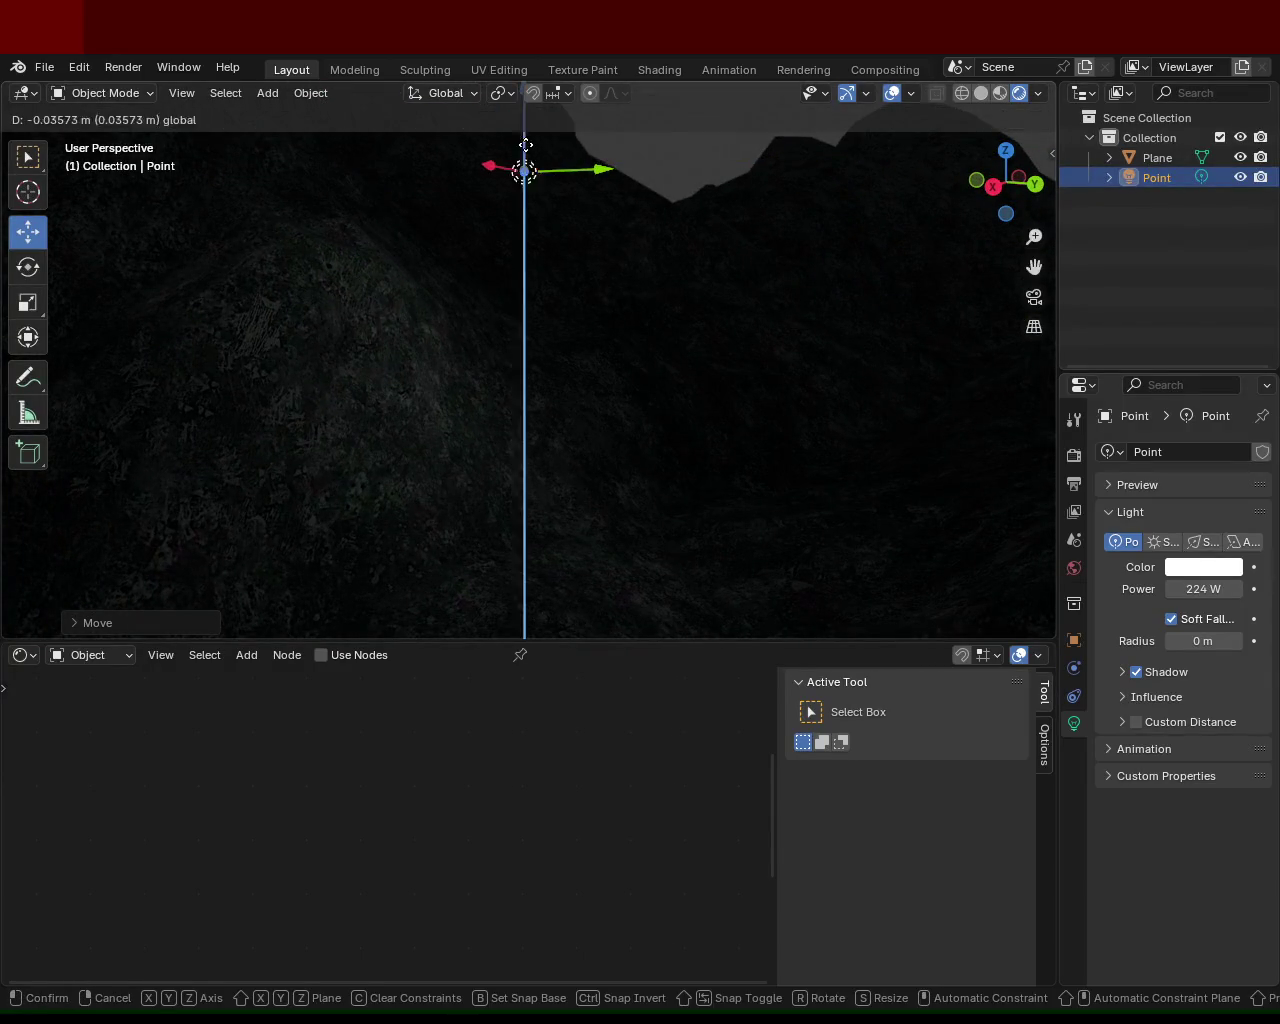
{"action": "mouse_move", "coordinate": [533, 562]}
{"action": "middle_mouse_down"}
{"action": "mouse_move", "coordinate": [537, 417]}
{"action": "mouse_move", "coordinate": [543, 443]}
{"action": "mouse_move", "coordinate": [663, 277]}
{"action": "mouse_move", "coordinate": [620, 289]}
{"action": "middle_mouse_up"}
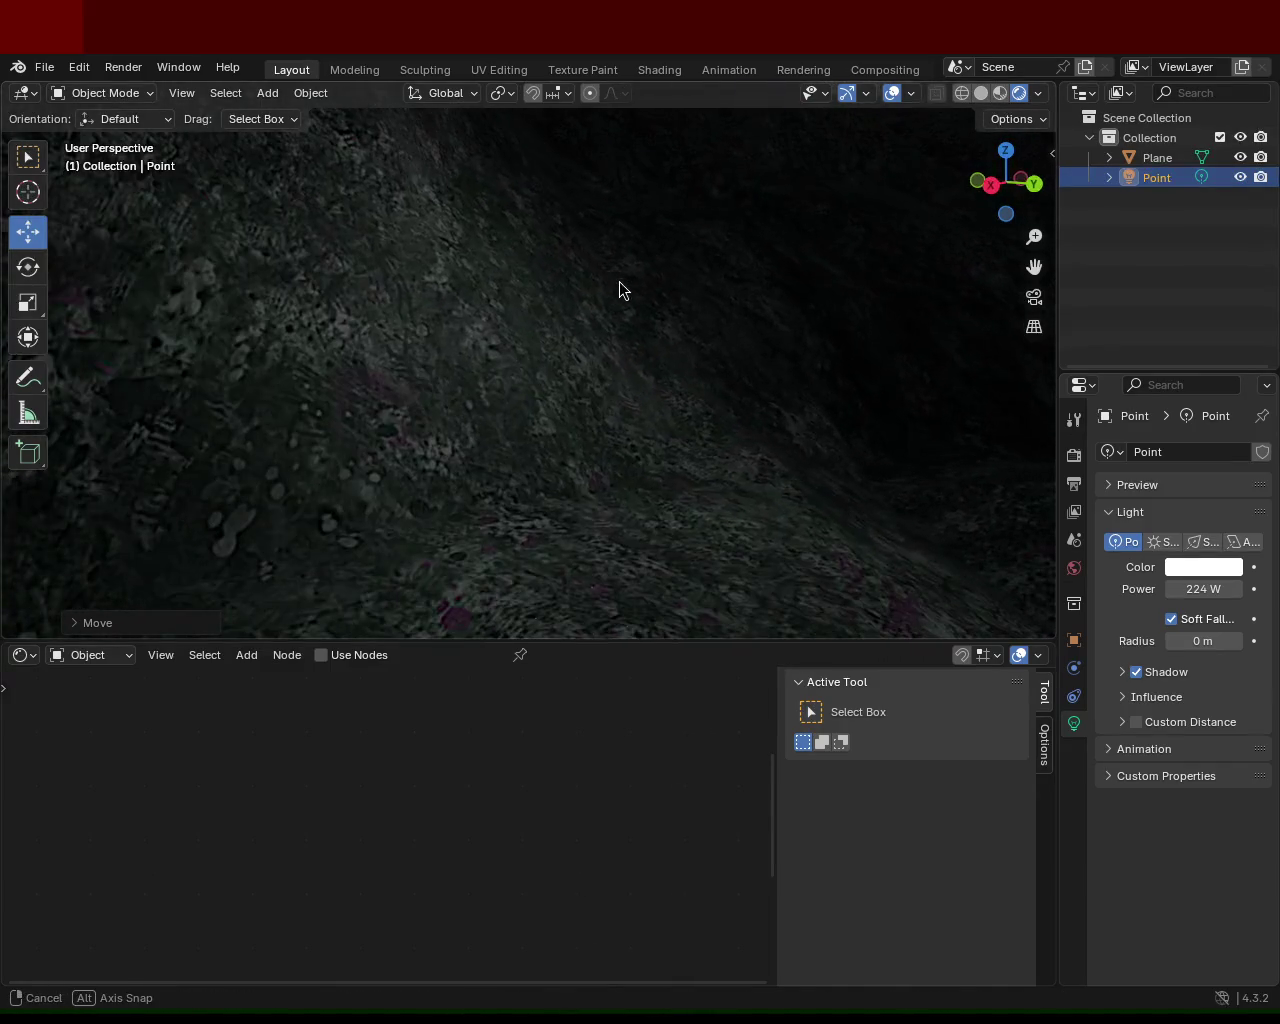
{"action": "middle_click_drag", "start_coordinate": [537, 271], "coordinate": [546, 323]}
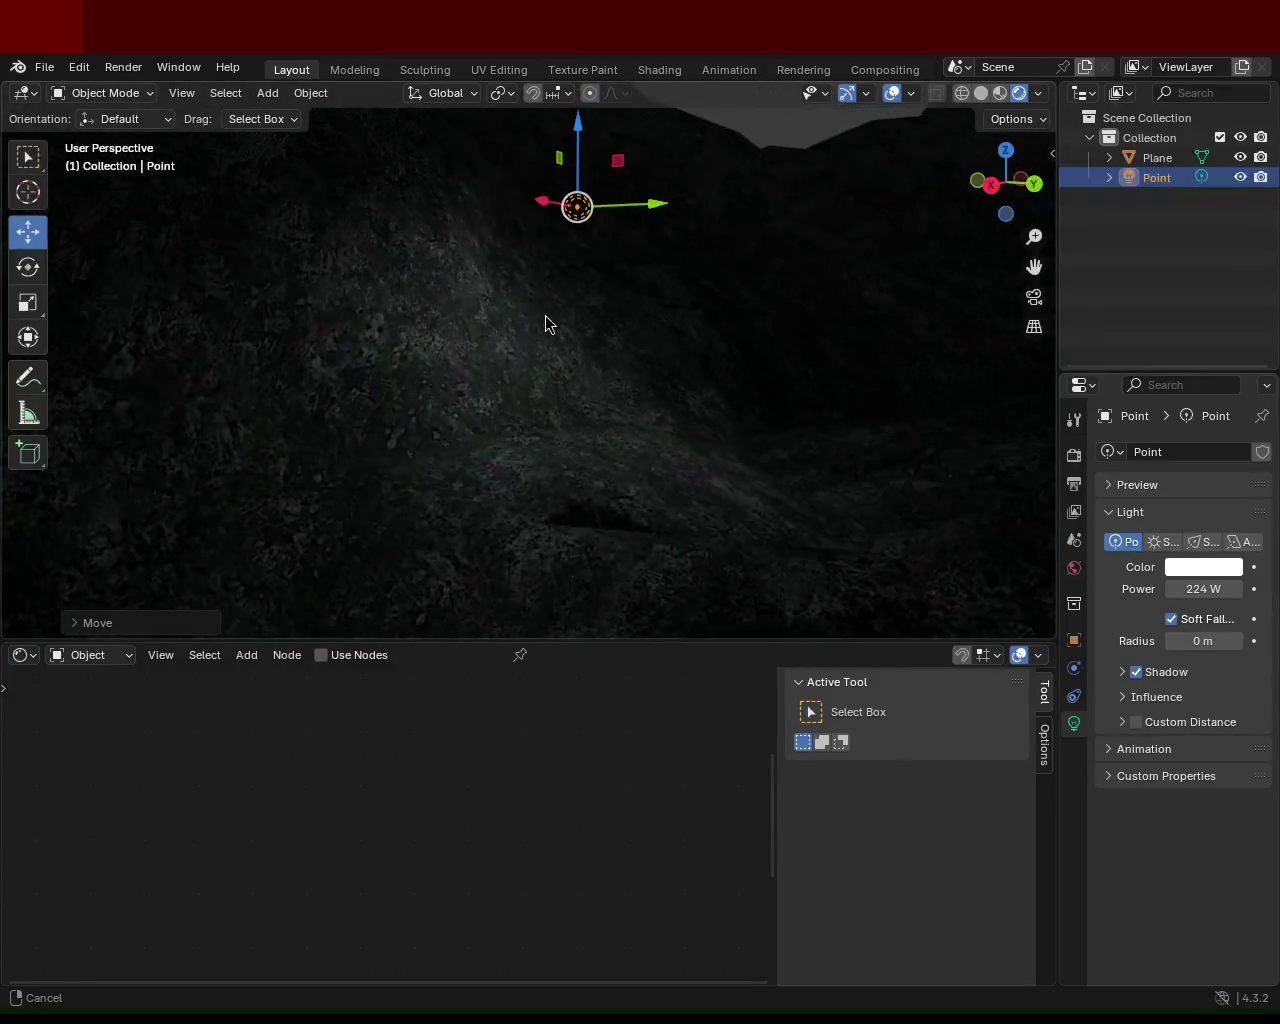
{"action": "middle_click_drag", "start_coordinate": [654, 349], "coordinate": [674, 360]}
{"action": "mouse_move", "coordinate": [808, 417]}
{"action": "middle_mouse_down"}
{"action": "mouse_move", "coordinate": [740, 368]}
{"action": "mouse_move", "coordinate": [682, 401]}
{"action": "middle_mouse_up"}
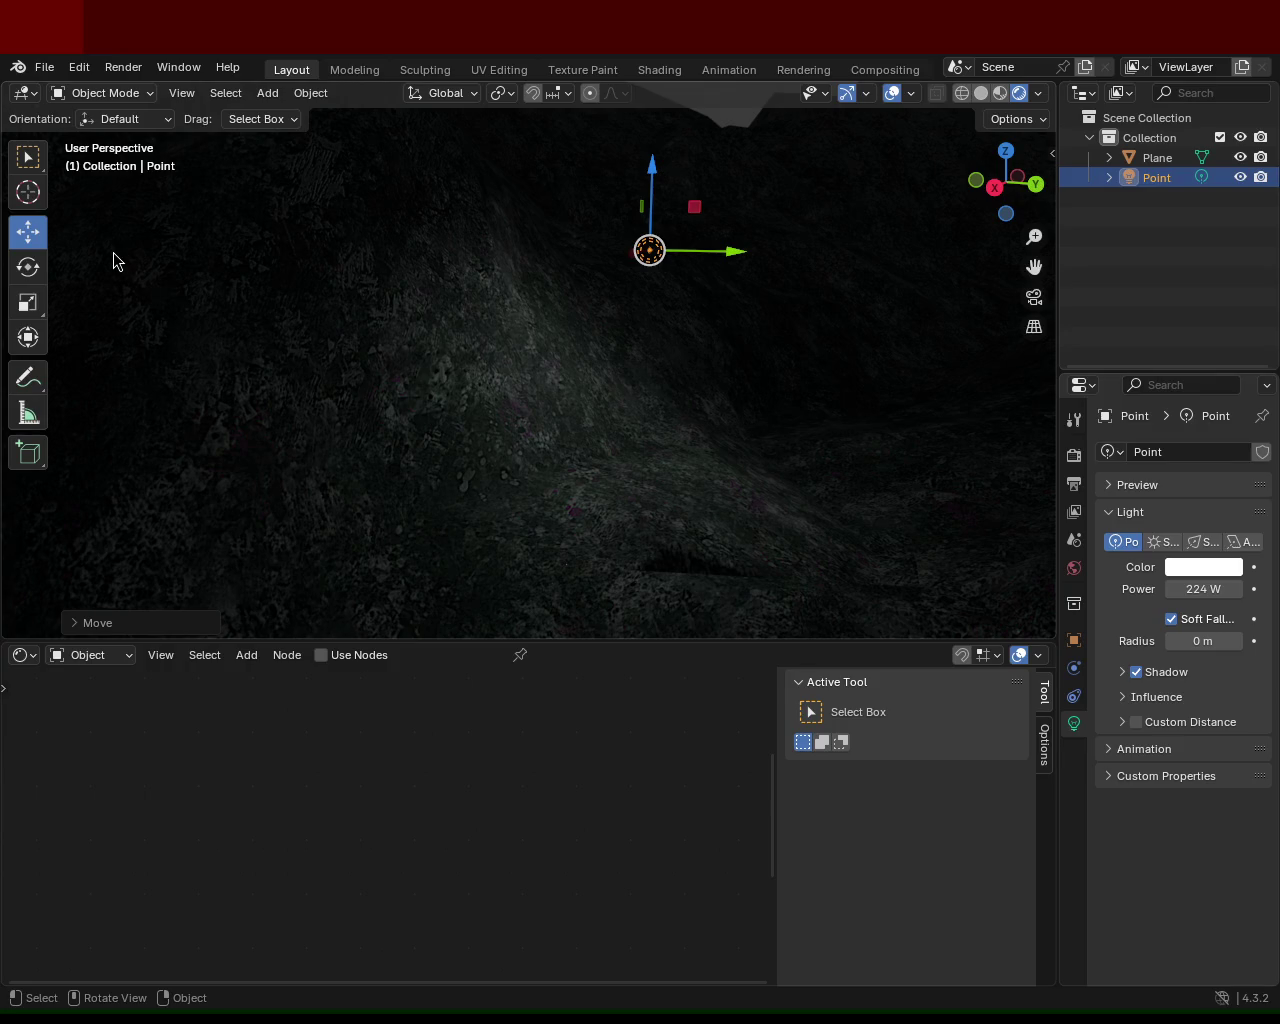
{"action": "mouse_move", "coordinate": [668, 452]}
{"action": "middle_mouse_down", "text": "ctrl"}
{"action": "mouse_move", "coordinate": [512, 358]}
{"action": "mouse_move", "coordinate": [636, 556]}
{"action": "mouse_move", "coordinate": [592, 374]}
{"action": "middle_mouse_up", "text": "ctrl"}
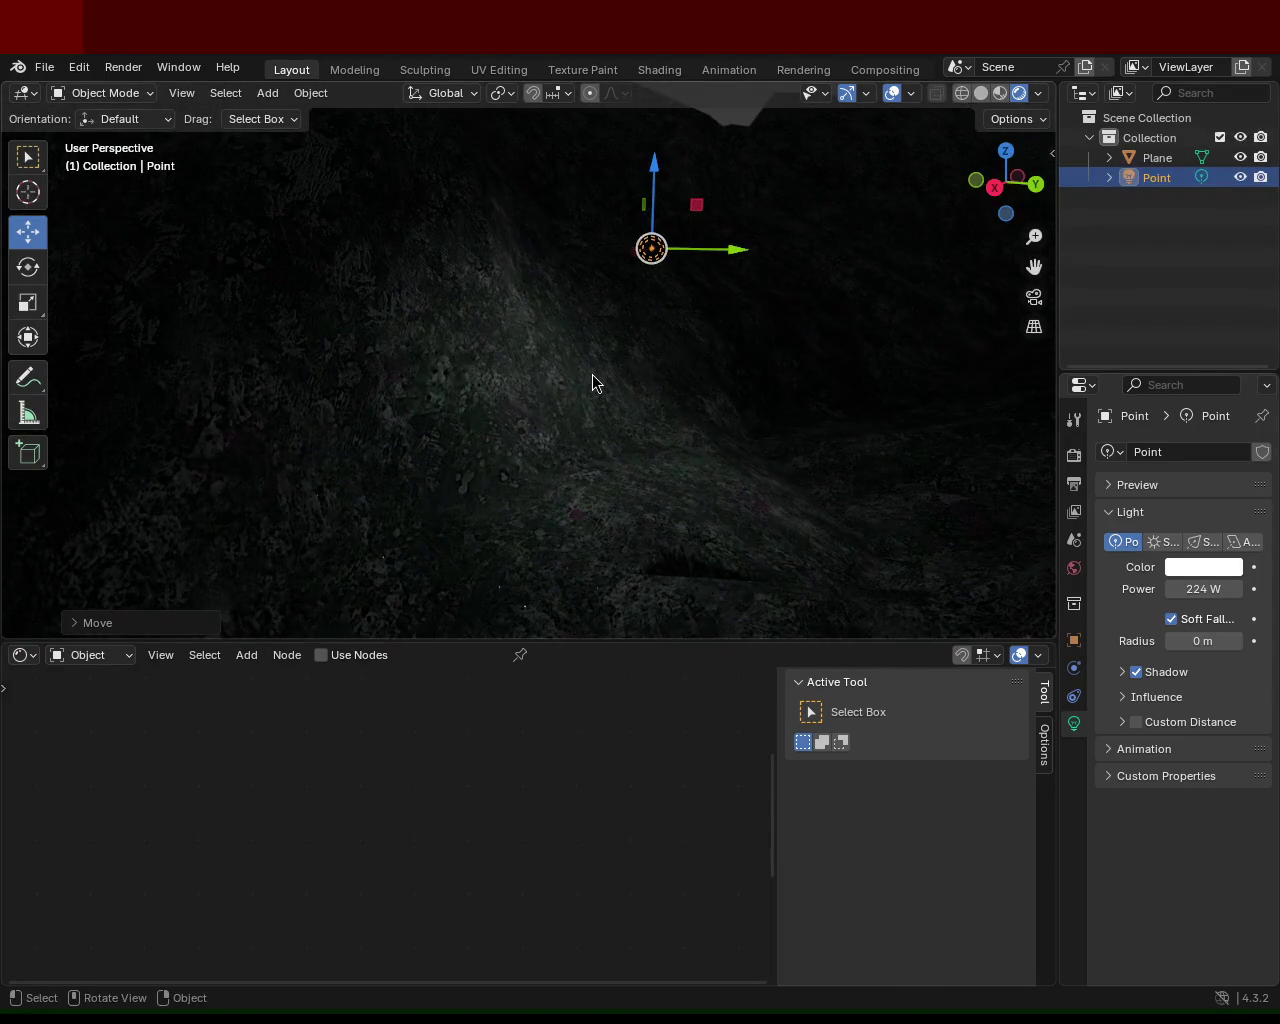
{"action": "middle_click_drag", "start_coordinate": [592, 375], "coordinate": [663, 395], "text": "ctrl"}
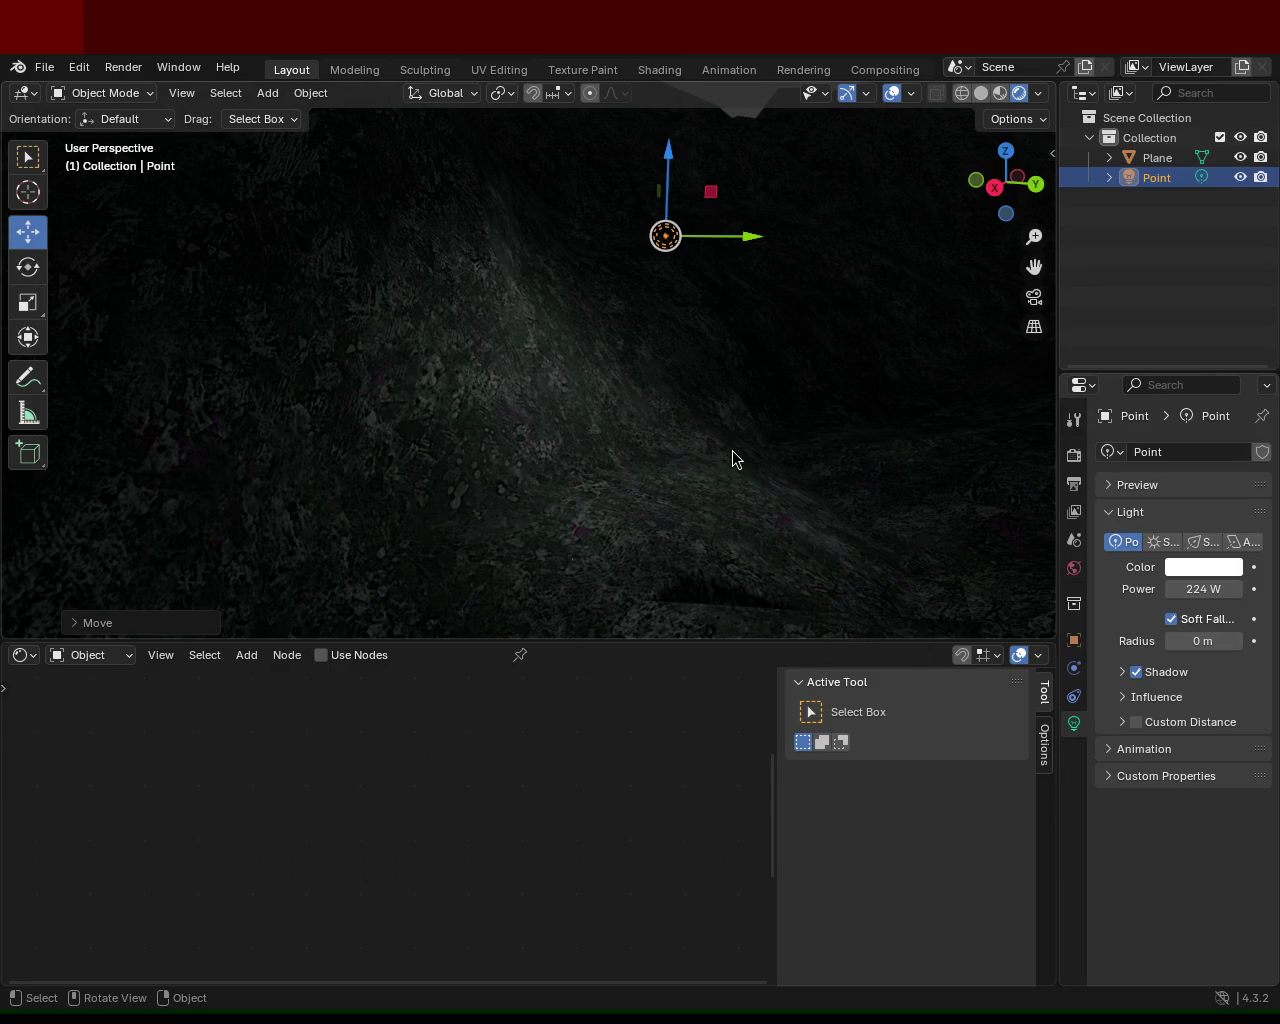
Nudge the 224 W Point light's height along Z and position along Y
{"action": "middle_click_drag", "start_coordinate": [731, 381], "coordinate": [727, 398]}
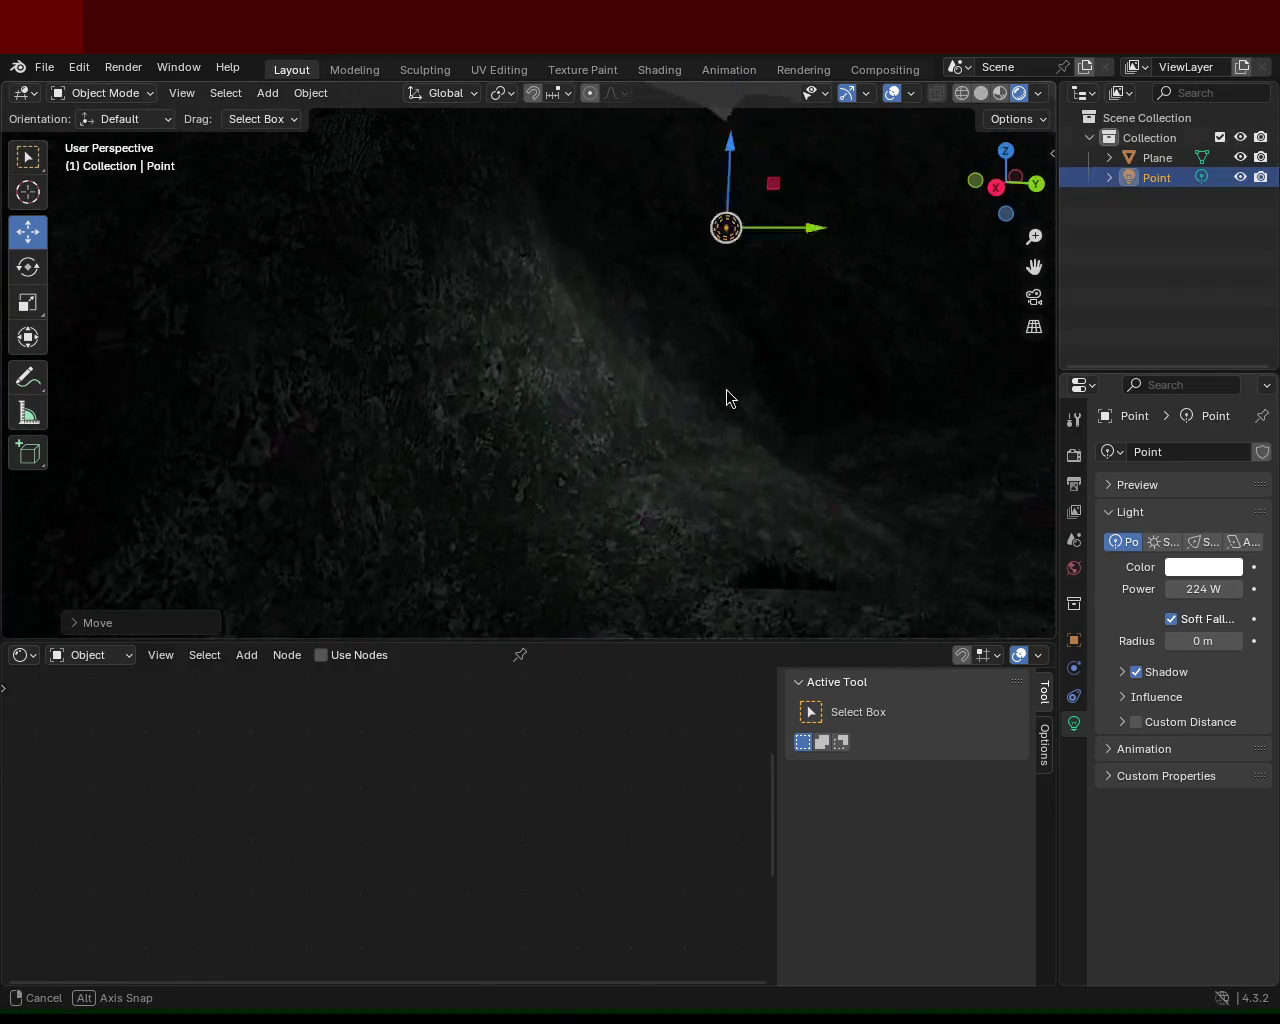
{"action": "left_click_drag", "start_coordinate": [720, 206], "coordinate": [737, 240]}
{"action": "mouse_move", "coordinate": [766, 306]}
{"action": "left_mouse_down"}
{"action": "mouse_move", "coordinate": [540, 311]}
{"action": "mouse_move", "coordinate": [774, 329]}
{"action": "left_mouse_up"}
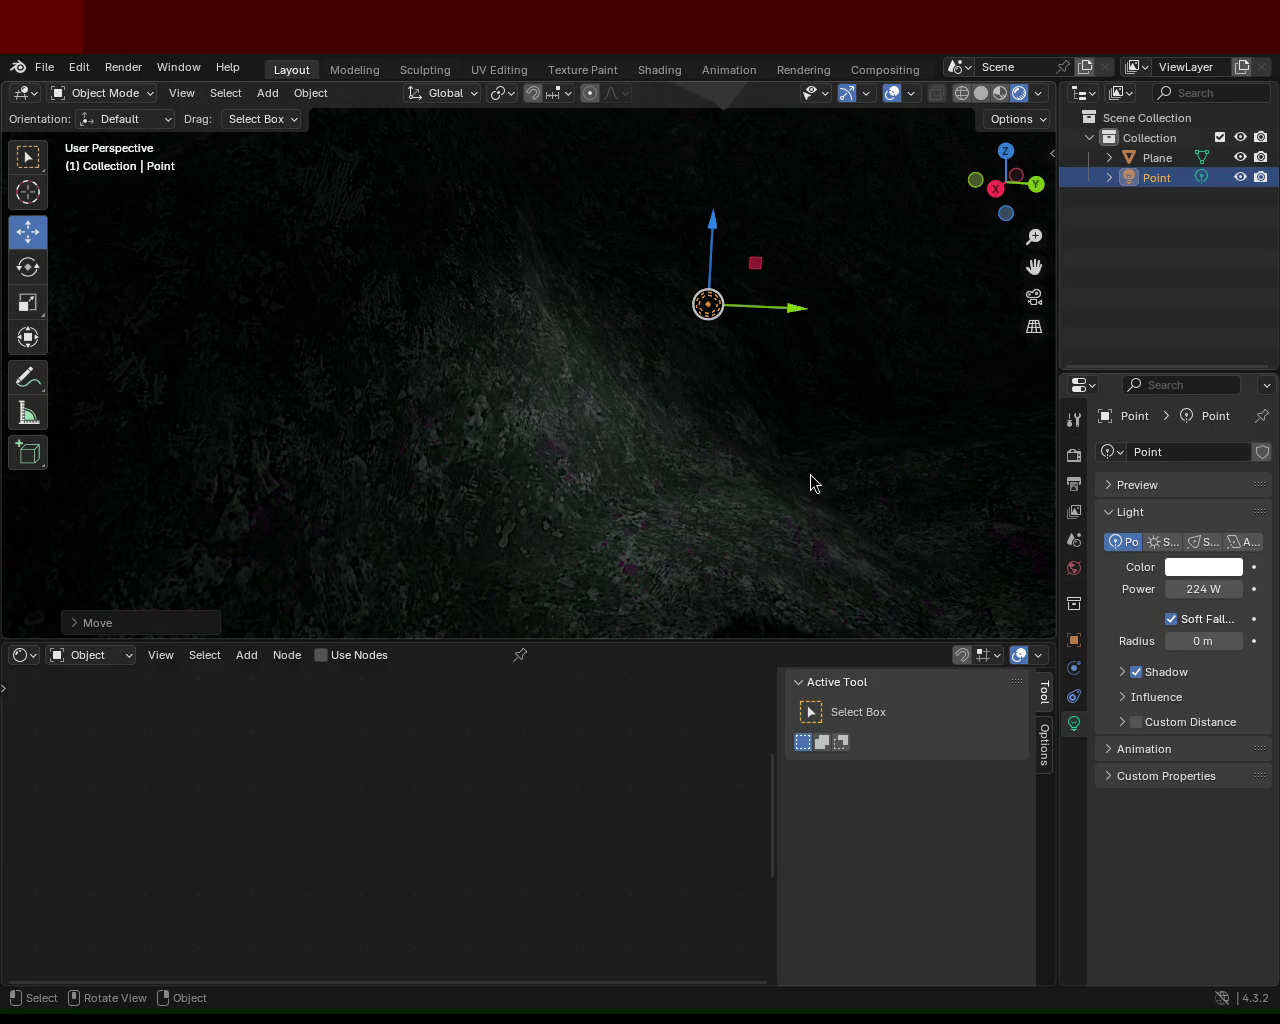
{"action": "left_click_drag", "start_coordinate": [714, 240], "coordinate": [733, 246]}
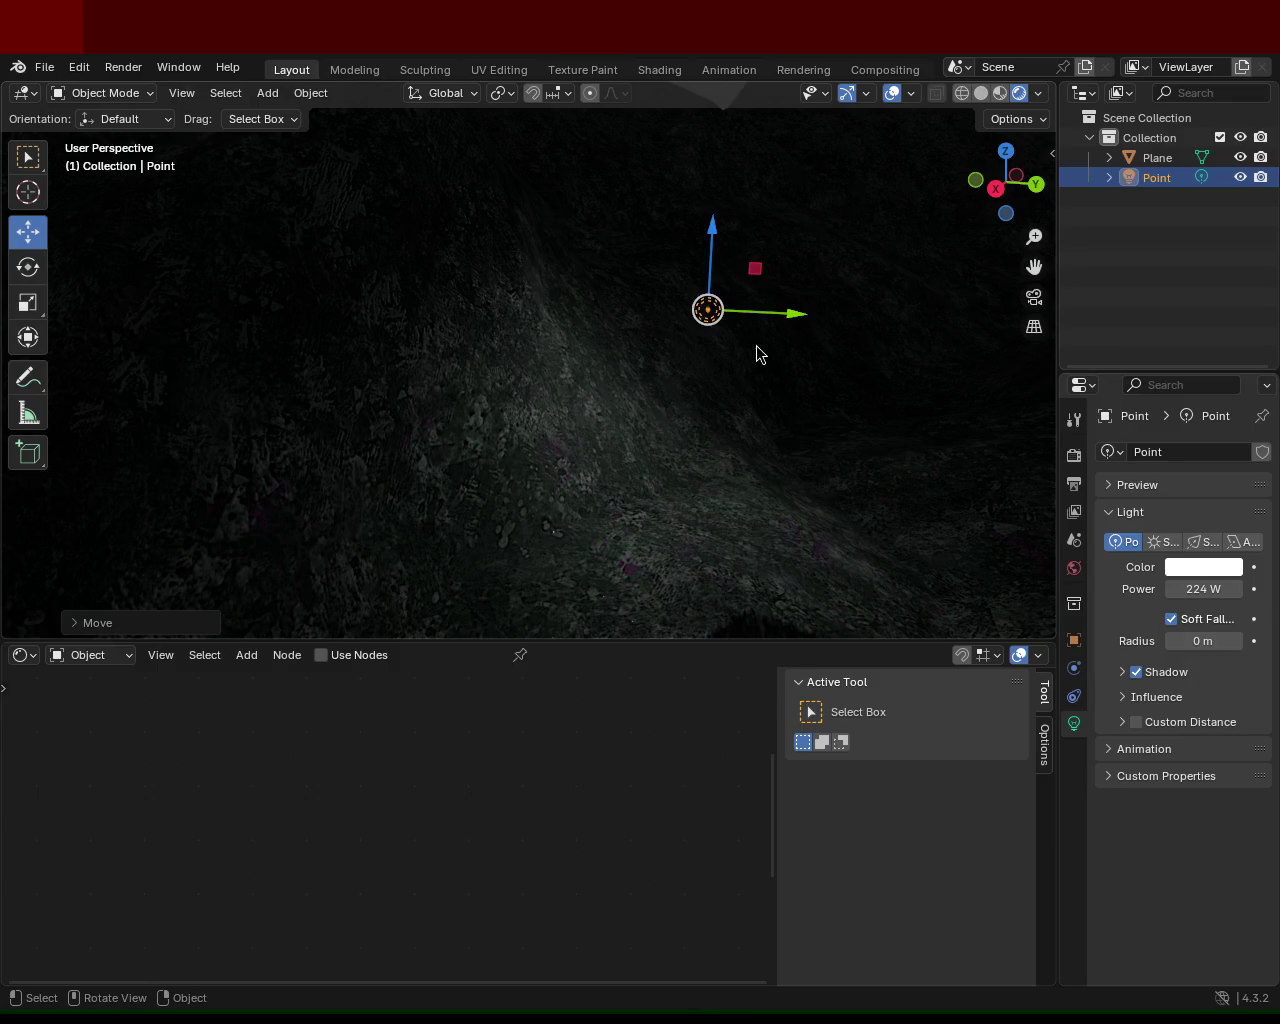
{"action": "left_click_drag", "start_coordinate": [794, 312], "coordinate": [804, 314]}
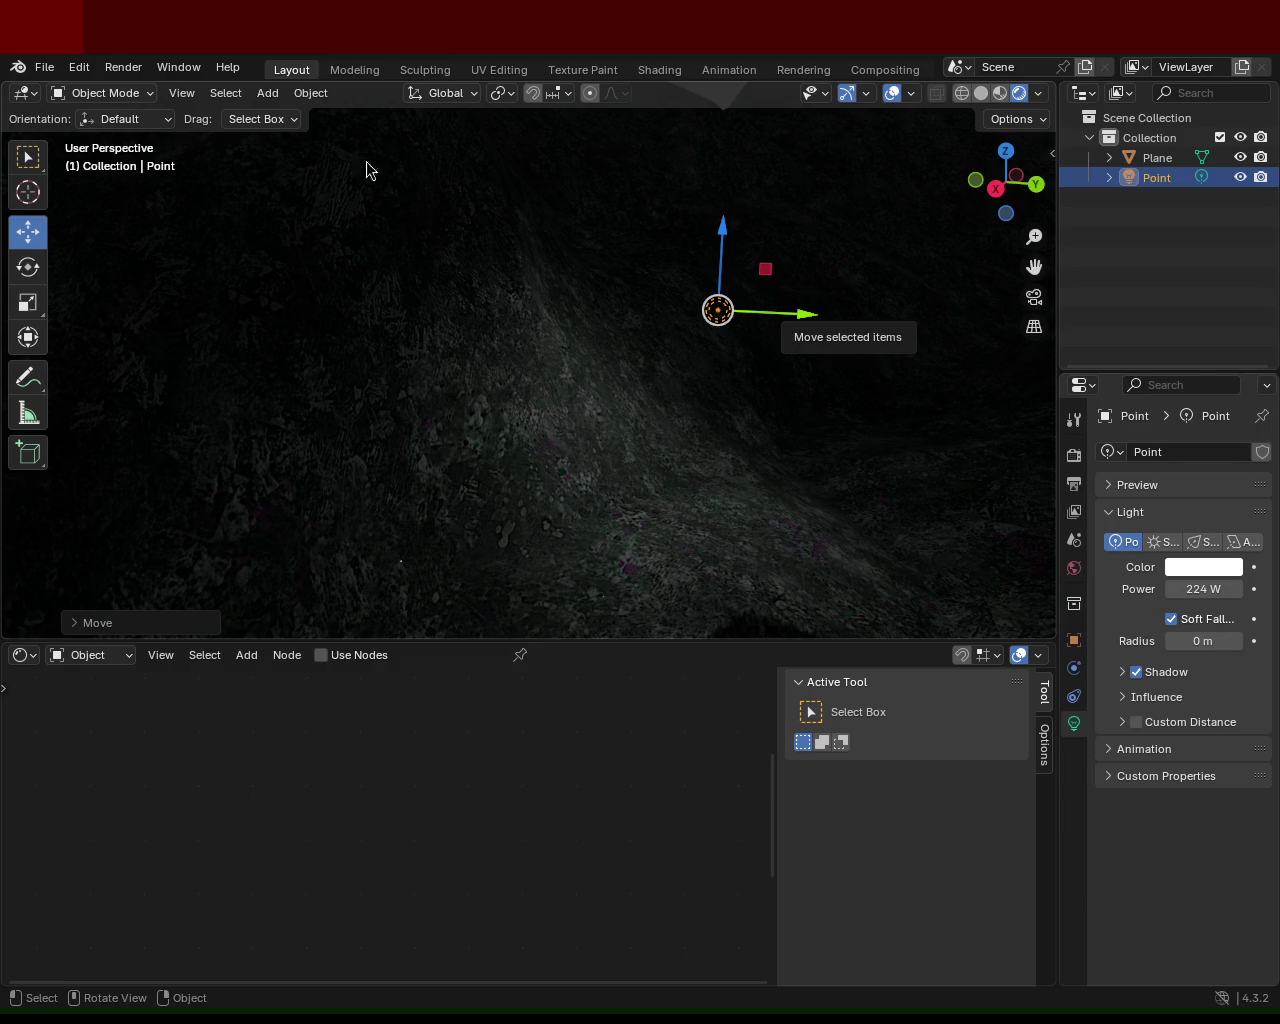
{"action": "mouse_move", "coordinate": [800, 318]}
{"action": "left_mouse_down"}
{"action": "mouse_move", "coordinate": [619, 312]}
{"action": "mouse_move", "coordinate": [756, 412]}
{"action": "left_mouse_up"}
Lower the Point light about a metre above the slope and save ground_2.blend
{"action": "mouse_move", "coordinate": [756, 412]}
{"action": "middle_mouse_down"}
{"action": "mouse_move", "coordinate": [630, 522]}
{"action": "mouse_move", "coordinate": [547, 310]}
{"action": "mouse_move", "coordinate": [551, 231]}
{"action": "mouse_move", "coordinate": [434, 260]}
{"action": "mouse_move", "coordinate": [457, 289]}
{"action": "middle_mouse_up"}
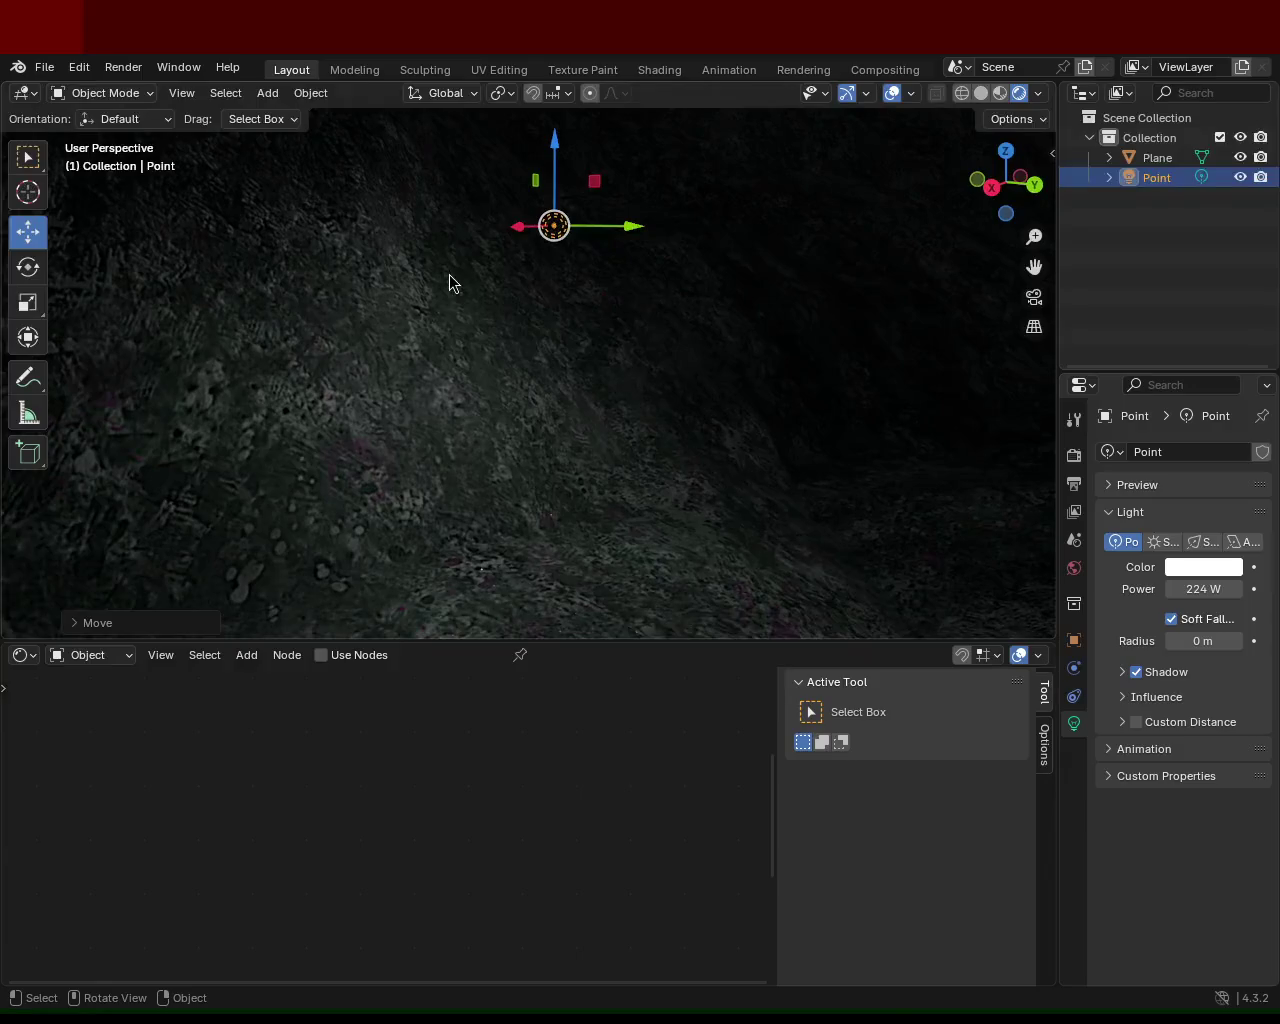
{"action": "left_click_drag", "start_coordinate": [555, 168], "coordinate": [547, 136]}
{"action": "middle_click_drag", "start_coordinate": [534, 272], "coordinate": [643, 346]}
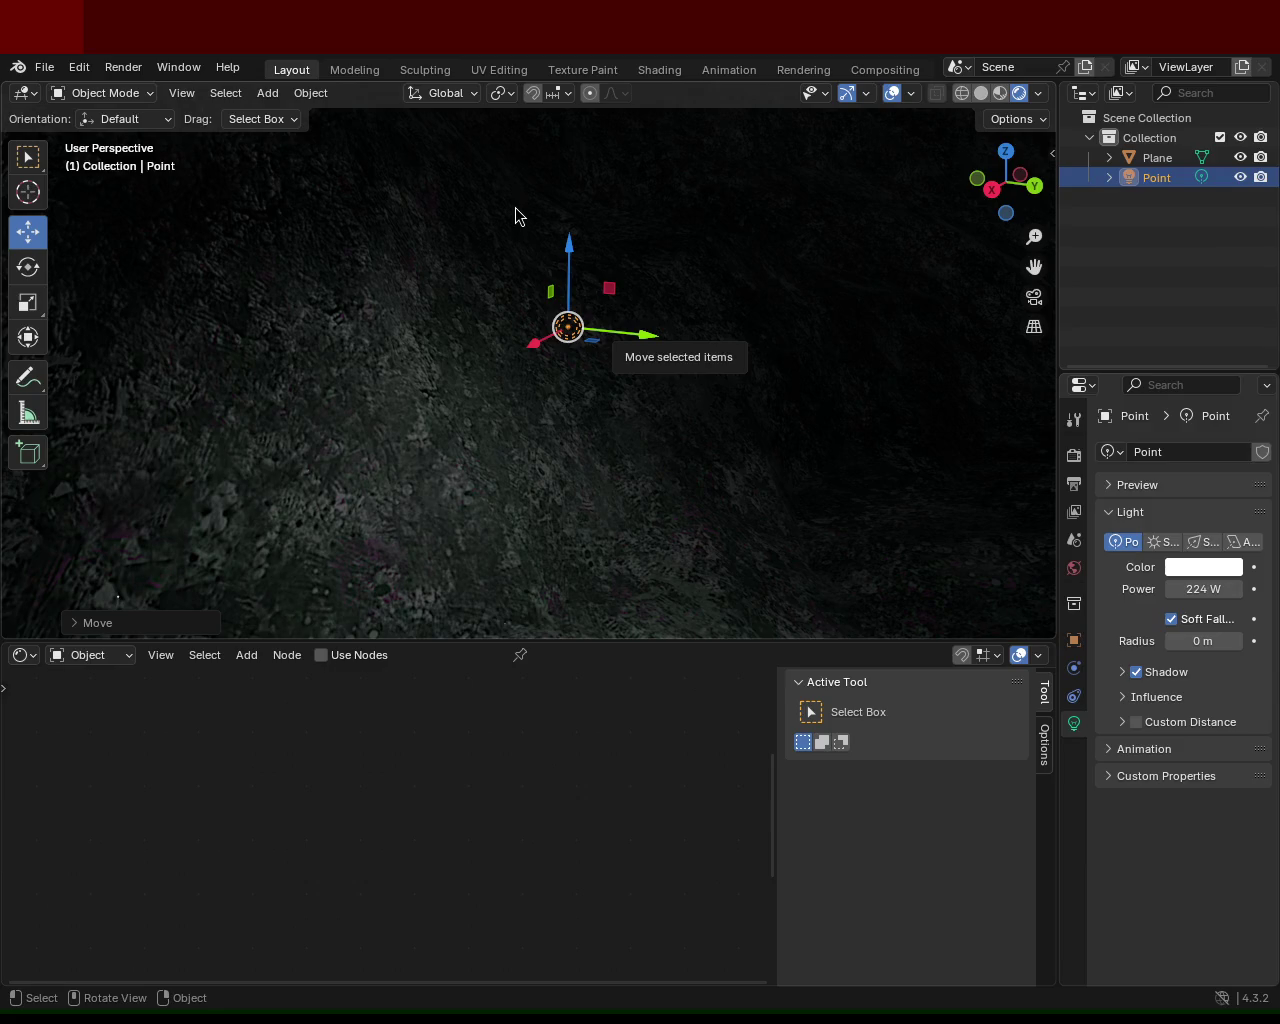
{"action": "mouse_move", "coordinate": [866, 518]}
{"action": "middle_mouse_down"}
{"action": "mouse_move", "coordinate": [377, 438]}
{"action": "mouse_move", "coordinate": [423, 400]}
{"action": "mouse_move", "coordinate": [503, 400]}
{"action": "mouse_move", "coordinate": [566, 423]}
{"action": "mouse_move", "coordinate": [548, 392]}
{"action": "mouse_move", "coordinate": [608, 413]}
{"action": "mouse_move", "coordinate": [600, 277]}
{"action": "mouse_move", "coordinate": [606, 320]}
{"action": "mouse_move", "coordinate": [406, 400]}
{"action": "mouse_move", "coordinate": [463, 389]}
{"action": "mouse_move", "coordinate": [597, 306]}
{"action": "mouse_move", "coordinate": [597, 289]}
{"action": "mouse_move", "coordinate": [602, 366]}
{"action": "mouse_move", "coordinate": [646, 357]}
{"action": "mouse_move", "coordinate": [609, 360]}
{"action": "mouse_move", "coordinate": [637, 360]}
{"action": "mouse_move", "coordinate": [600, 340]}
{"action": "middle_mouse_up"}
{"action": "mouse_move", "coordinate": [576, 302]}
{"action": "left_mouse_down"}
{"action": "mouse_move", "coordinate": [572, 485]}
{"action": "mouse_move", "coordinate": [568, 285]}
{"action": "left_mouse_up"}
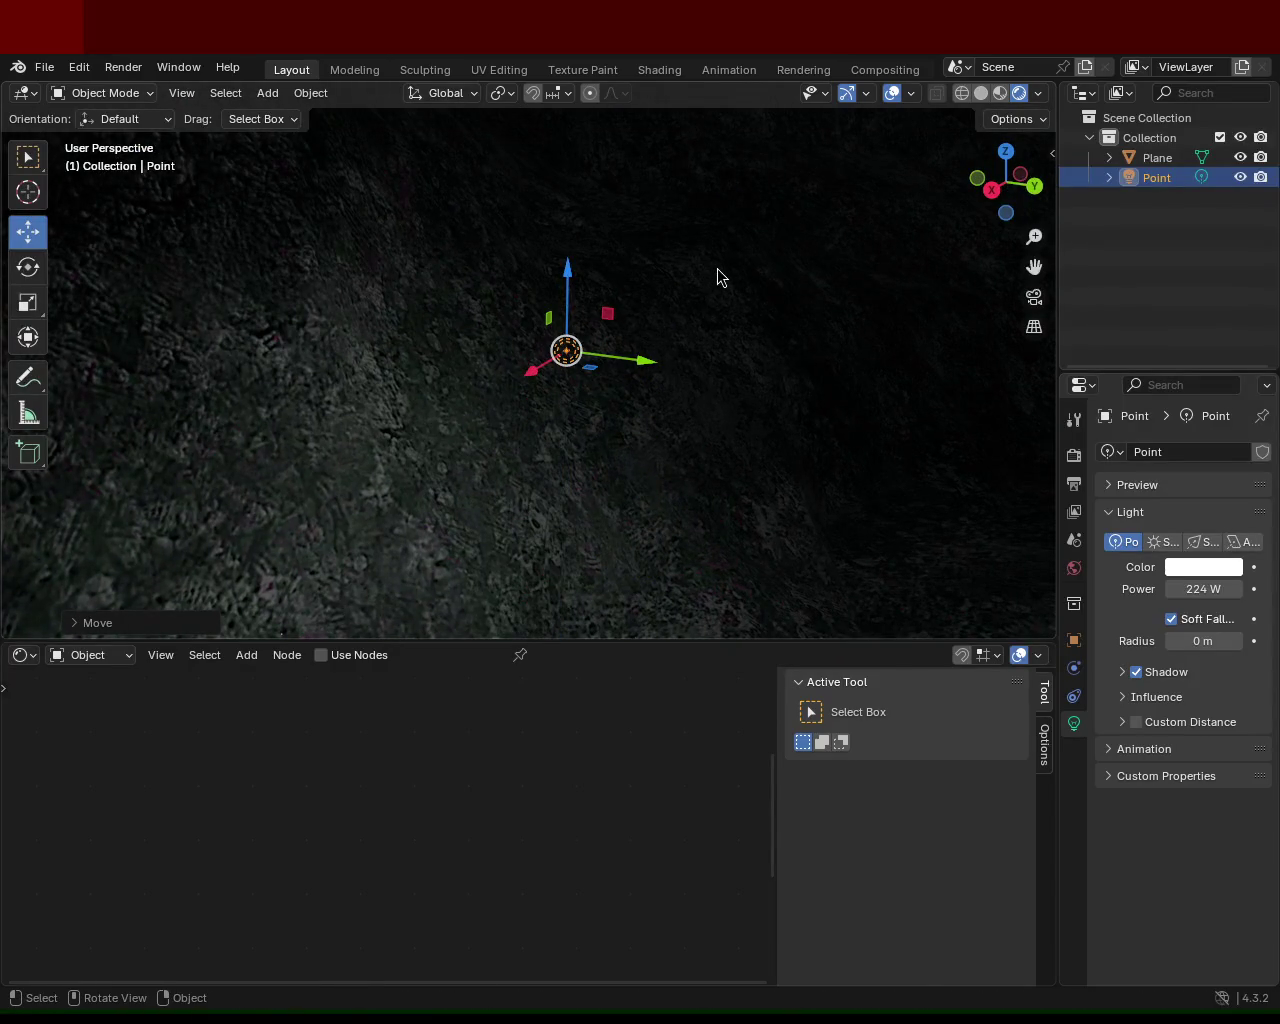
{"action": "key", "text": "ctrl+s"}
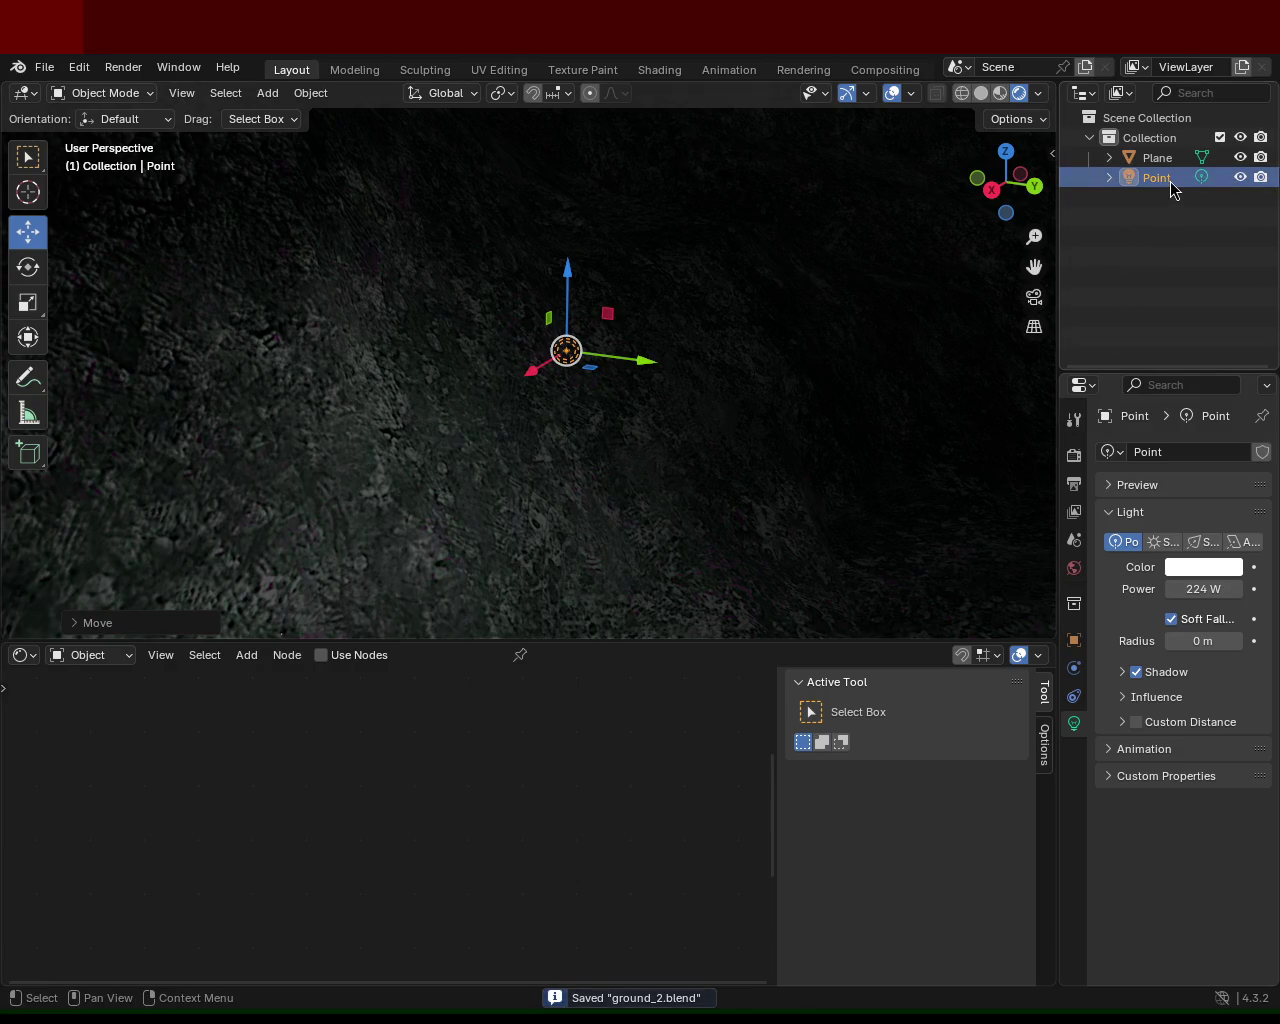
Delete the Point light and export via File > Export > glTF 2.0 (.glb/.gltf)
{"action": "key", "text": "Delete"}
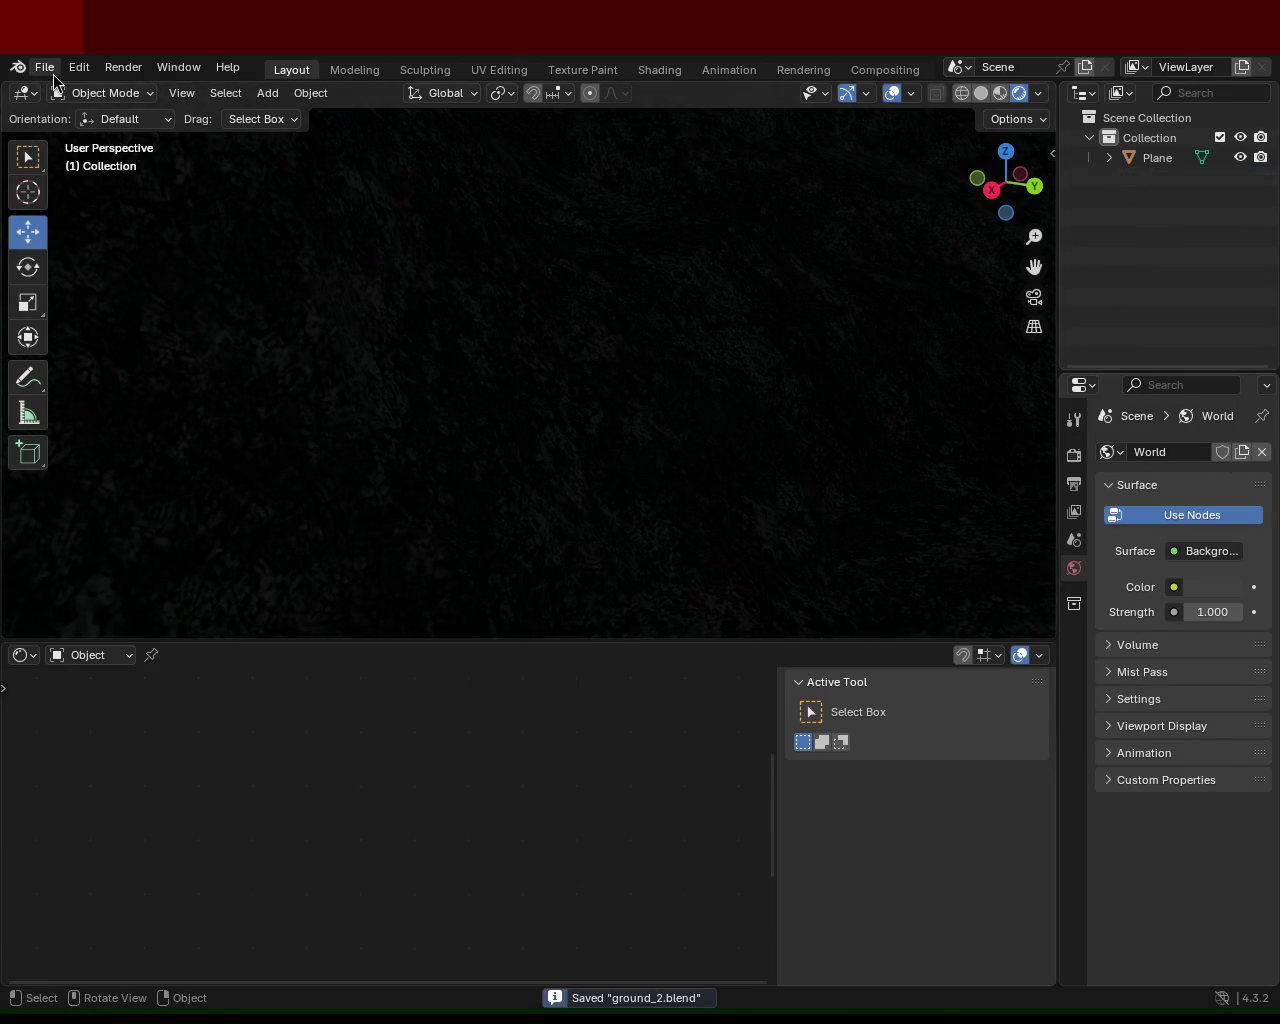
{"action": "left_click", "coordinate": [47, 70]}
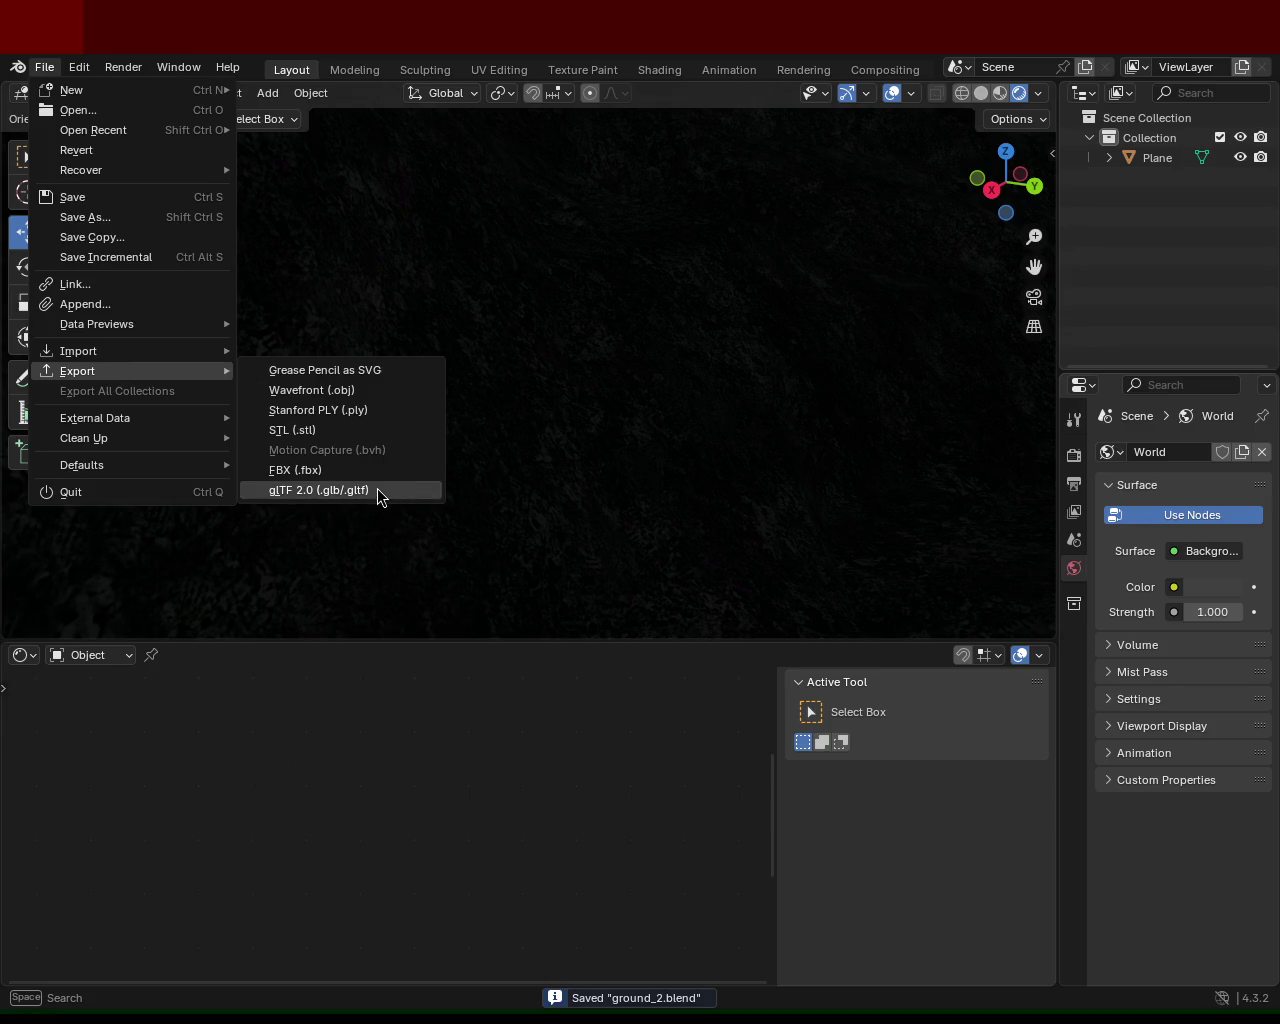
{"action": "left_click", "coordinate": [377, 488]}
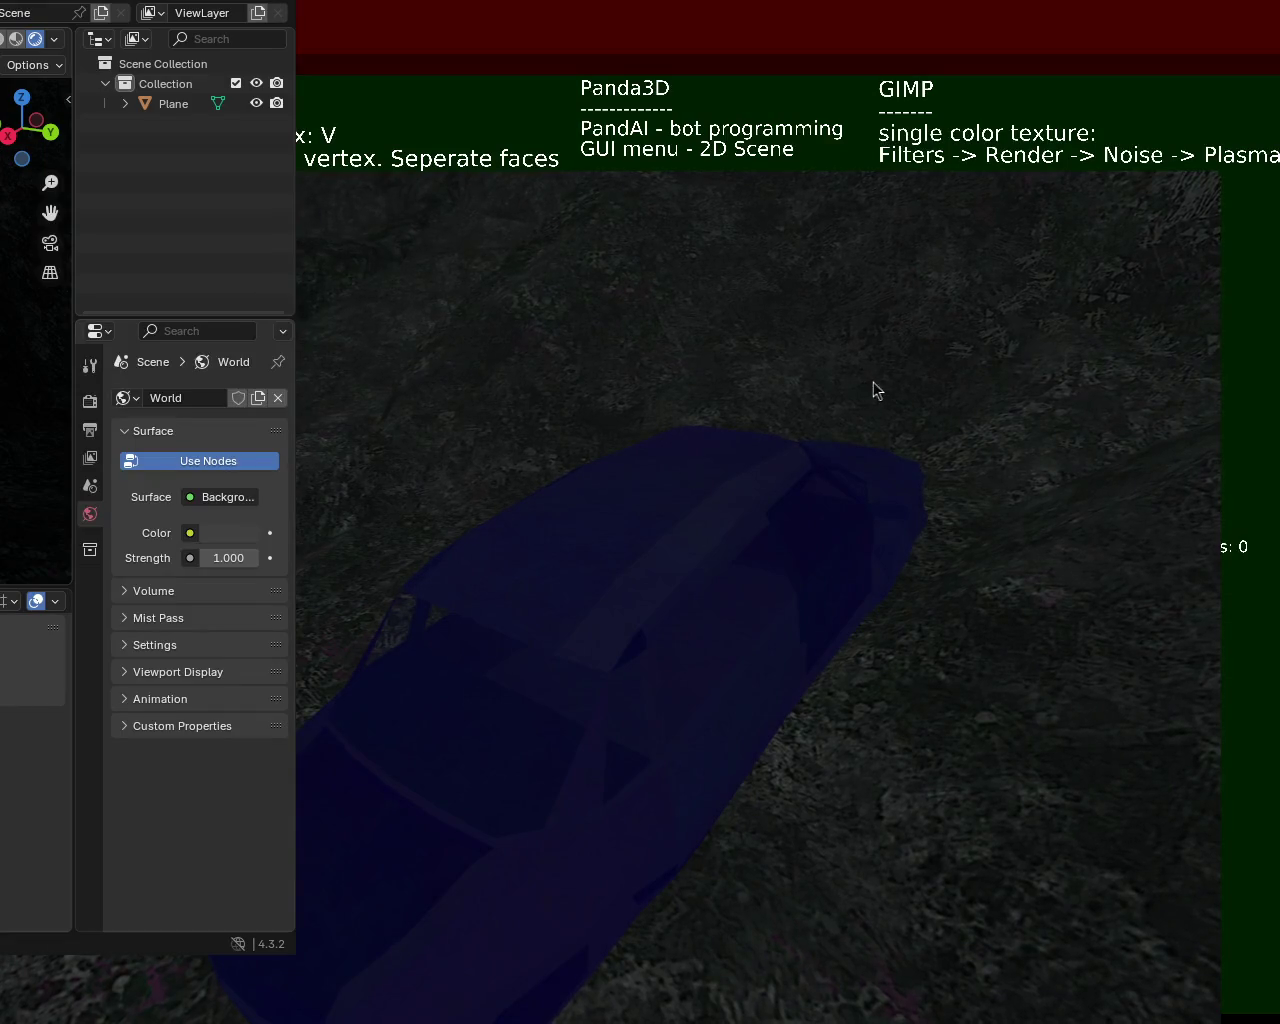
Move the Panda3D game window down and left to reveal the notes behind it
{"action": "left_click_drag", "start_coordinate": [933, 310], "coordinate": [603, 752]}
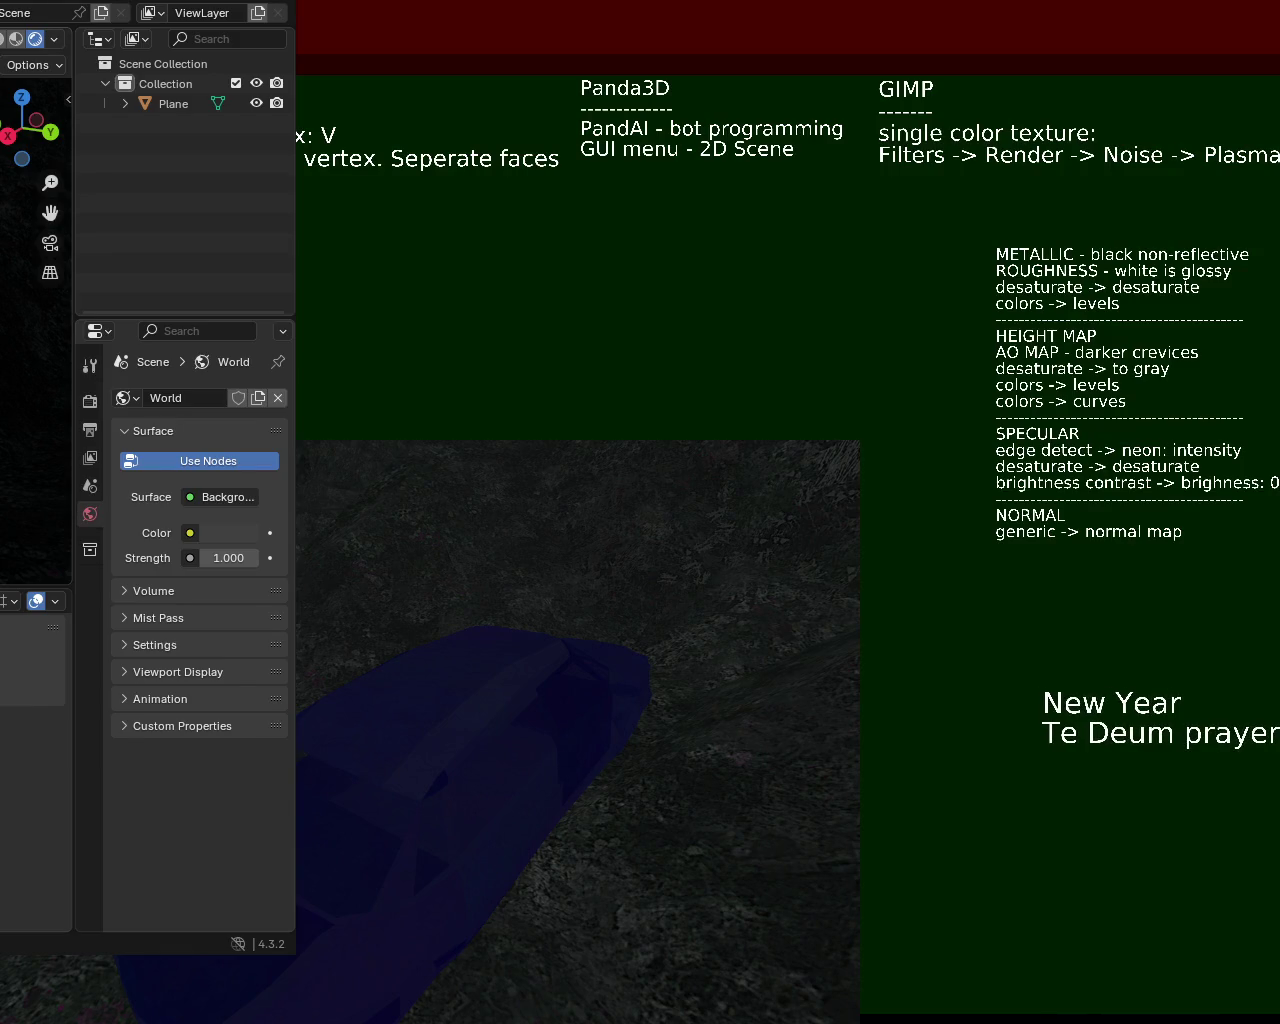
Move the Panda3D window up and right to show more of the blue car on the terrain
{"action": "mouse_move", "coordinate": [366, 837]}
{"action": "middle_mouse_down", "text": "shift"}
{"action": "mouse_move", "coordinate": [449, 686]}
{"action": "mouse_move", "coordinate": [437, 537]}
{"action": "mouse_move", "coordinate": [467, 632]}
{"action": "middle_mouse_up", "text": "shift"}
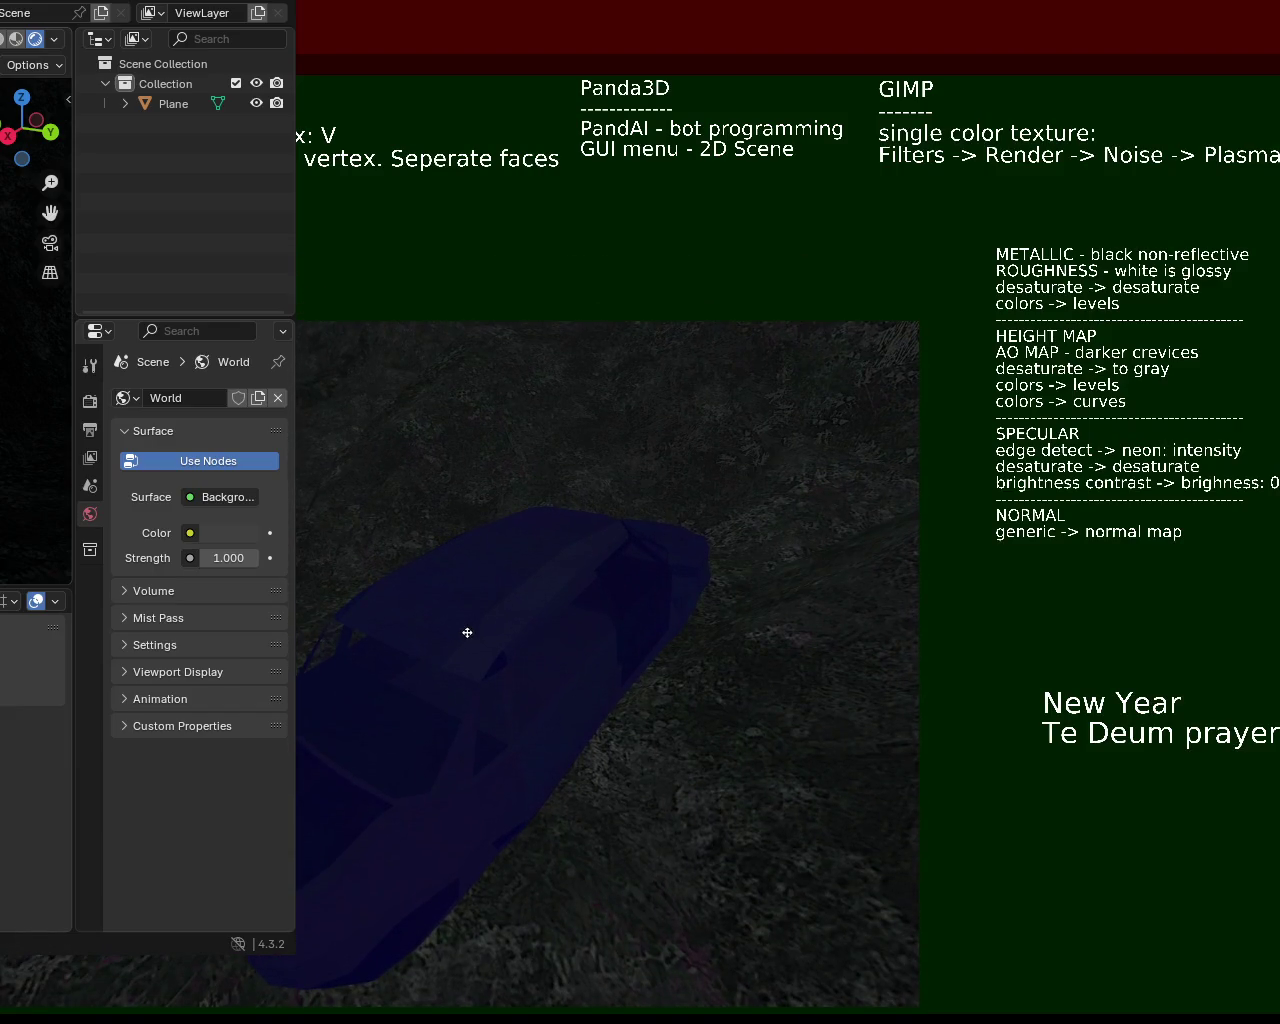